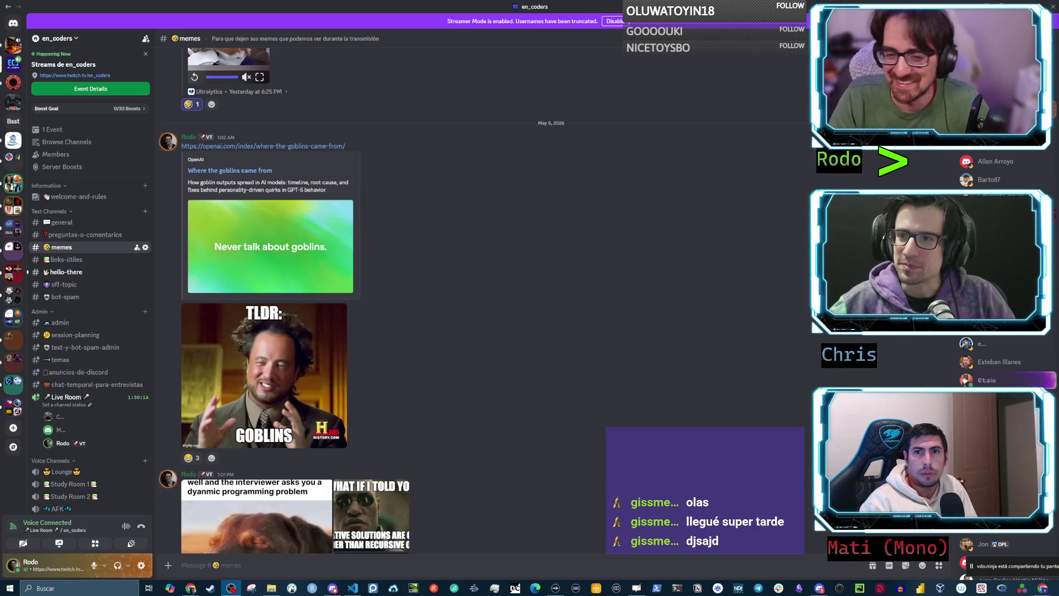
# - Scroll the #memes channel and enlarge the dog meme about being asked a dynamic programming problem
pyautogui.scroll(-2, 681, 347)
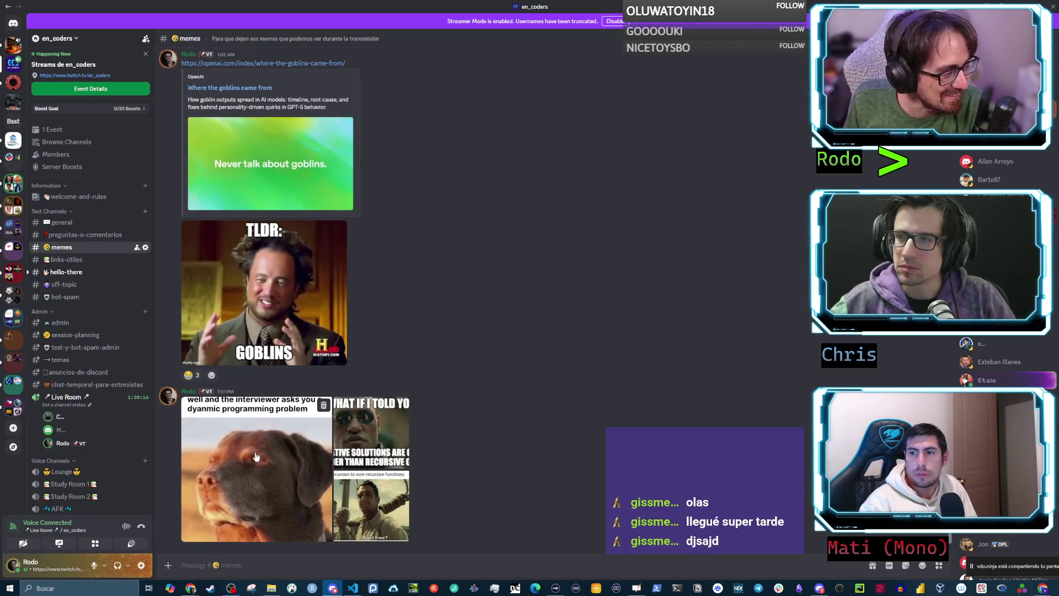
pyautogui.click(303, 460)
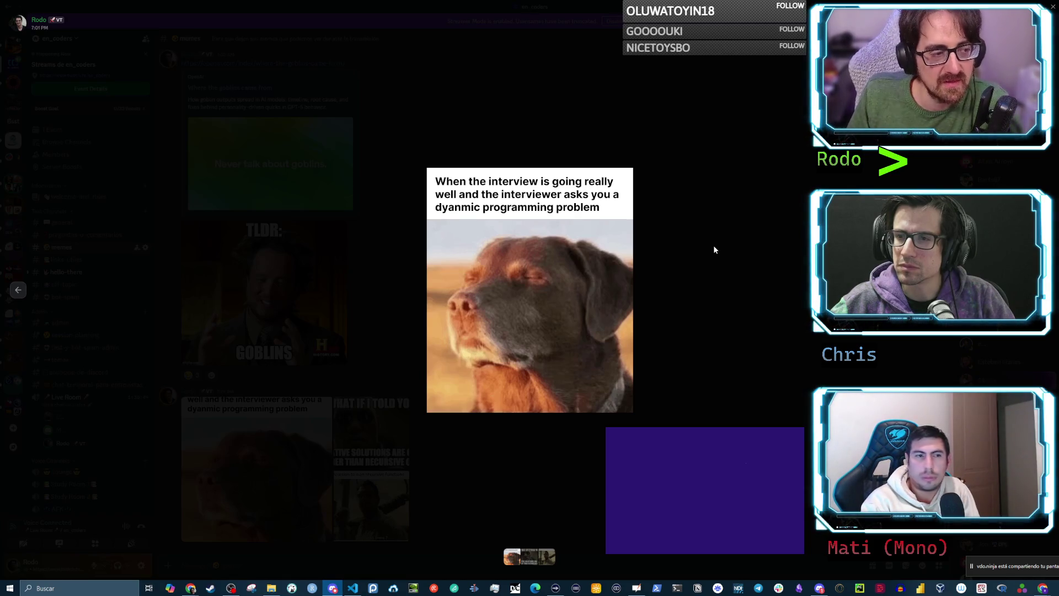
# - Swap the dog meme for the enlarged 'What if I told you' iterative-versus-recursive meme
pyautogui.click(714, 247)
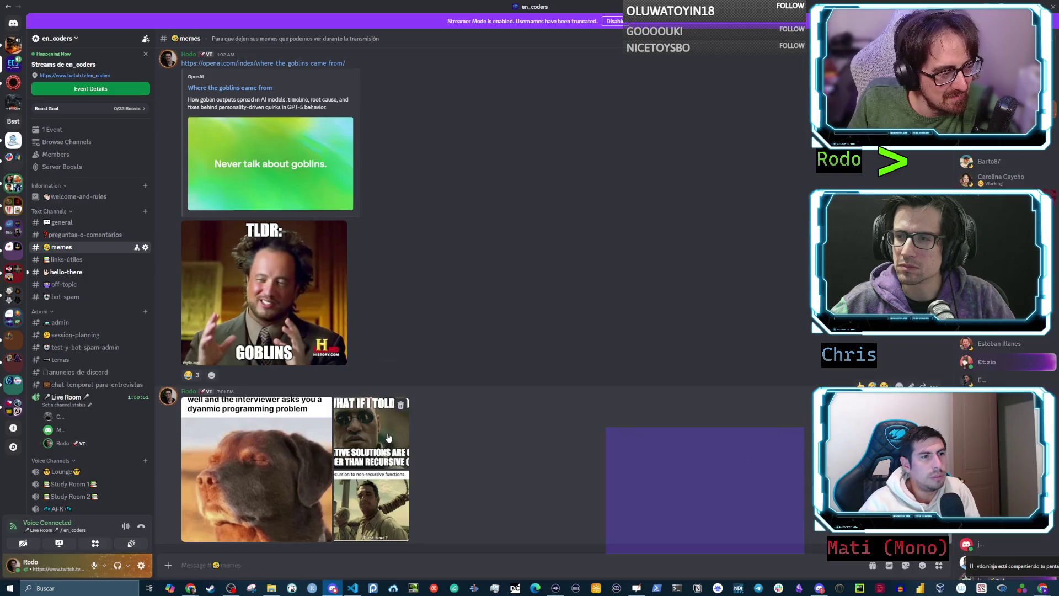
pyautogui.click(408, 431)
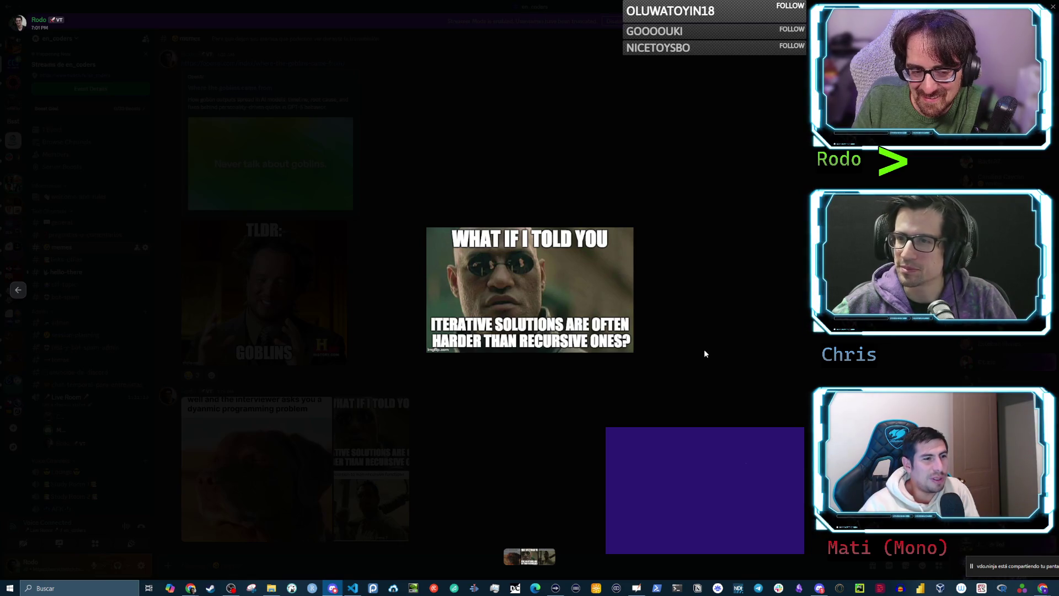
# - View the 'Recursion to non-recursive functions' meme enlarged, then close the image viewer
pyautogui.click(705, 349)
pyautogui.click(367, 507)
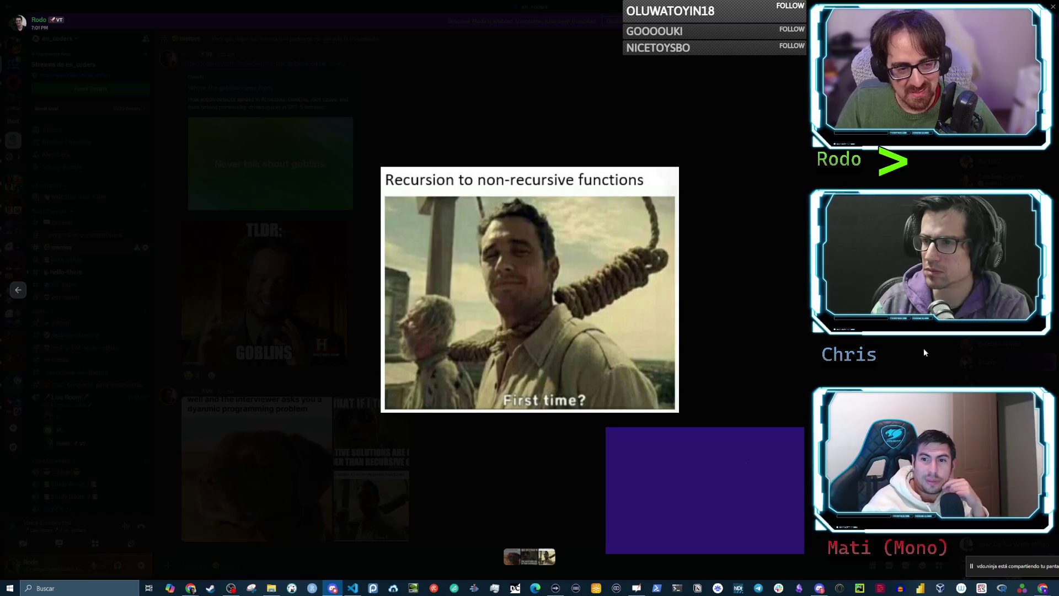
pyautogui.click(798, 325)
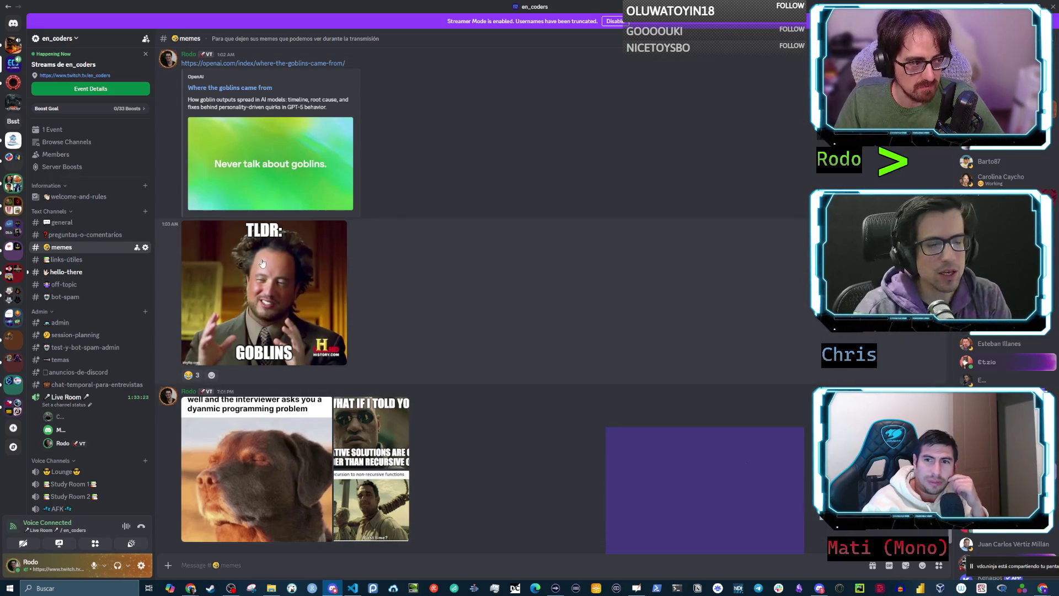
# - Enlarge the TLDR: GOBLINS meme in the #memes channel
pyautogui.click(331, 303)
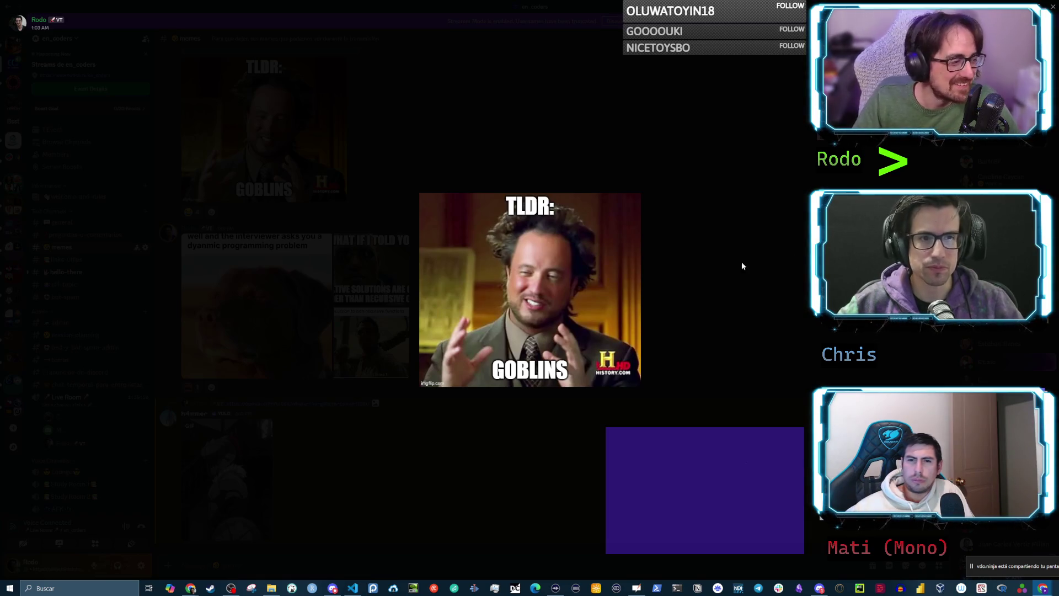
# - Close the GOBLINS meme, view the goblin GIF twice, then switch to the algorithms guide
pyautogui.click(764, 261)
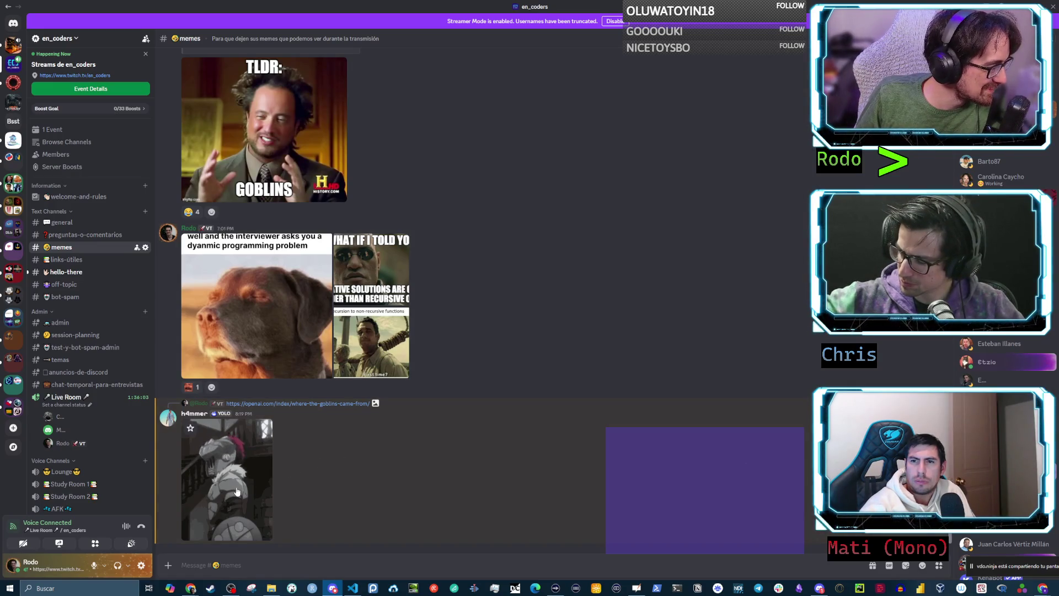
pyautogui.click(222, 461)
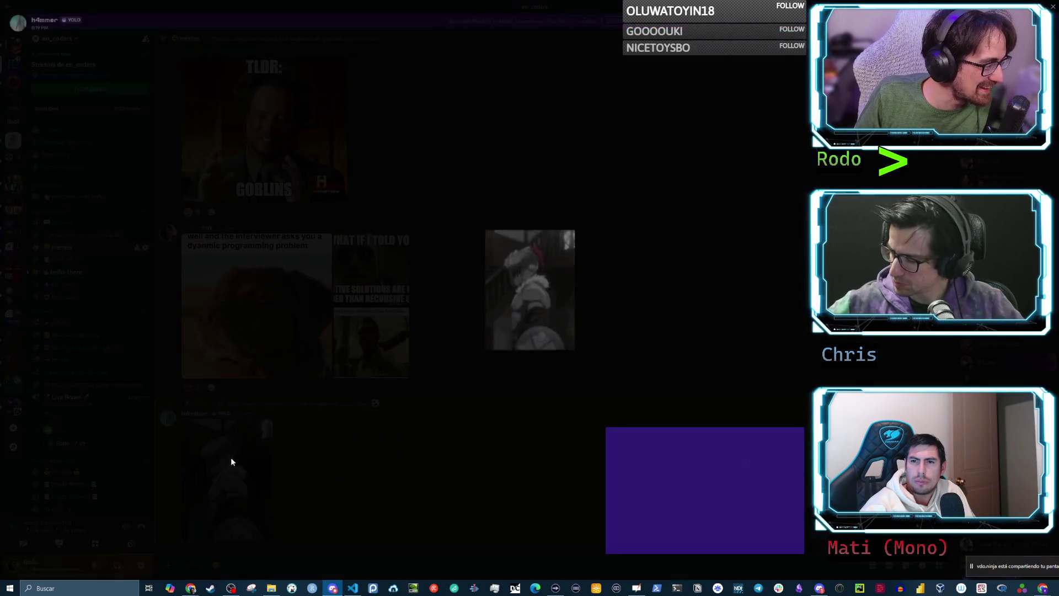
pyautogui.click(517, 425)
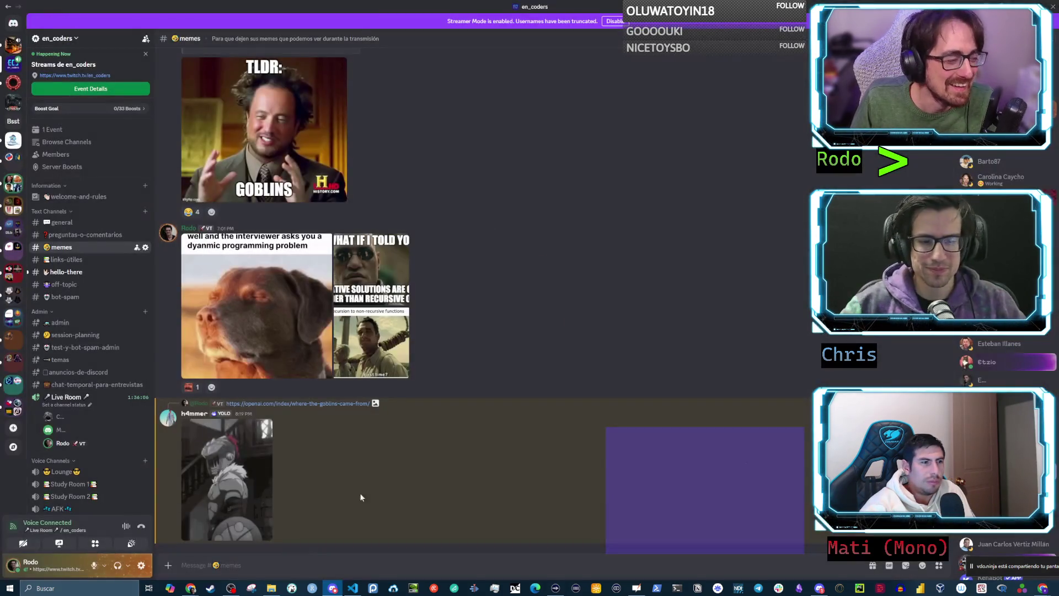
pyautogui.click(243, 480)
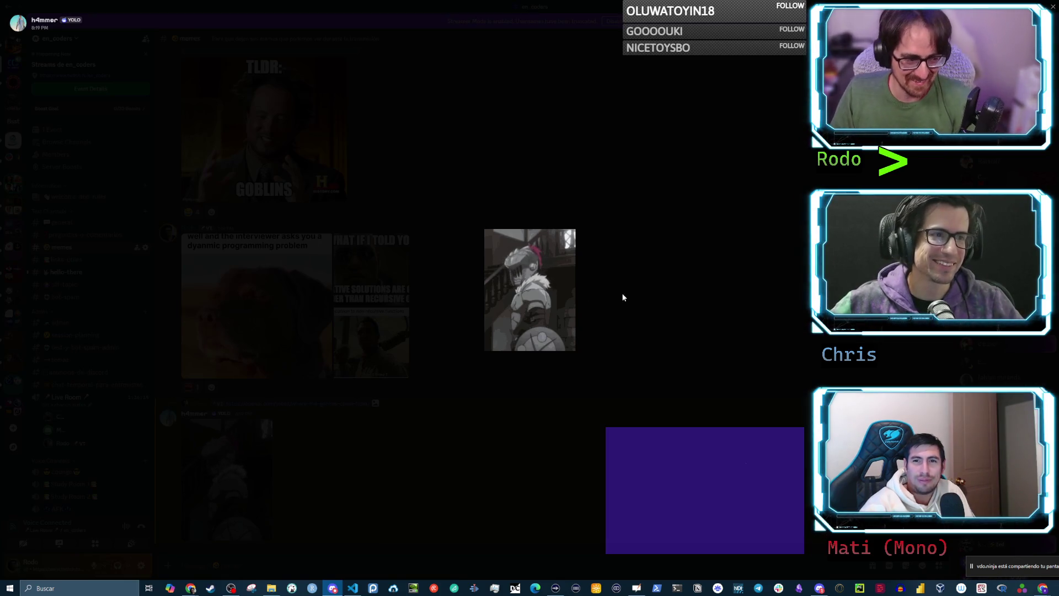
pyautogui.click(649, 299)
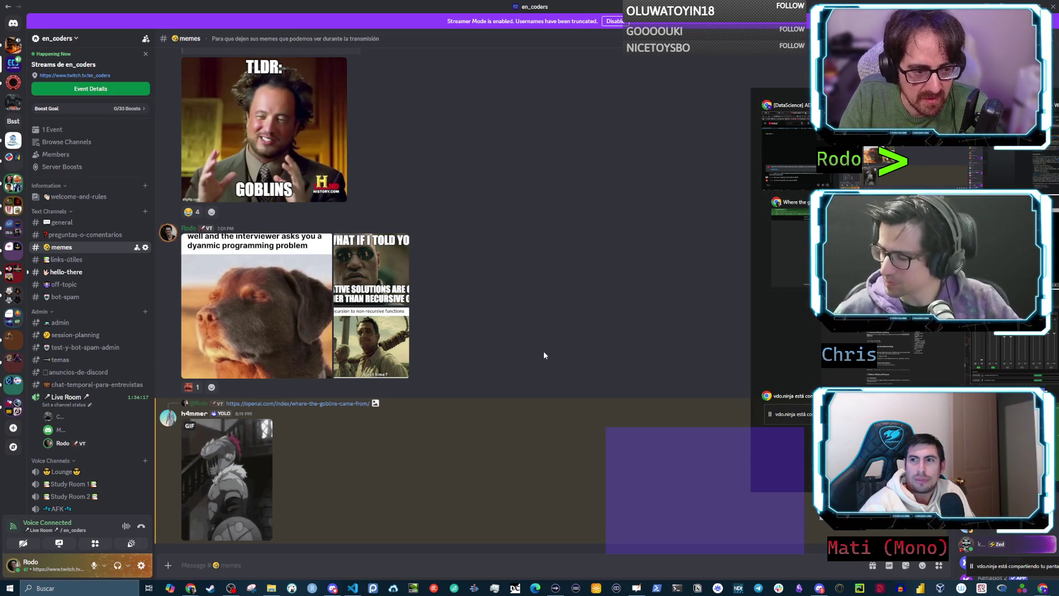
pyautogui.hotkey('alt', 'Tab')
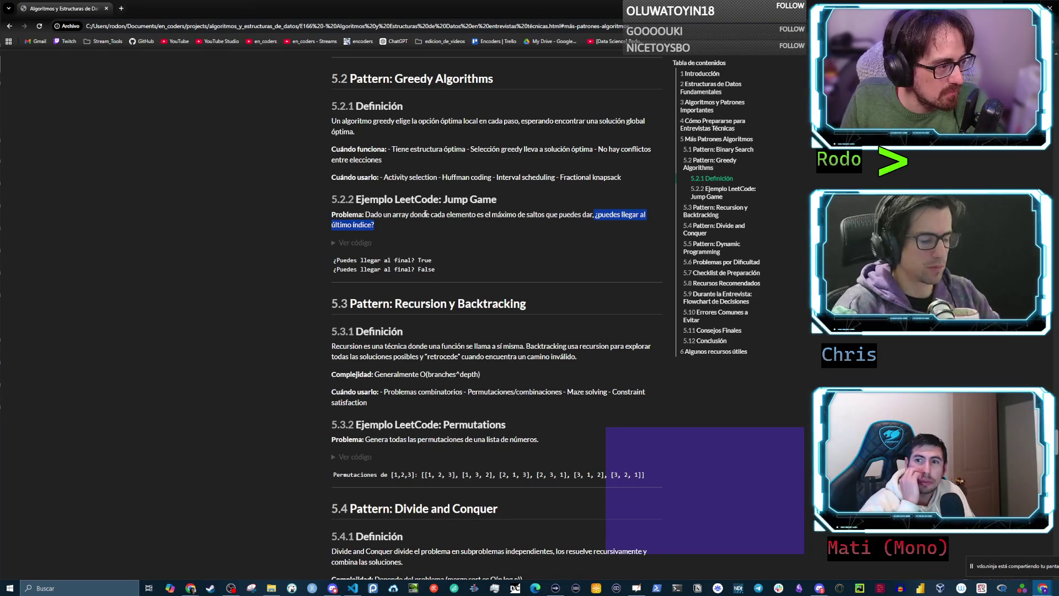
# - Skim the guide, highlighting the Dynamic Programming, Divide and Conquer and Recursion headings
pyautogui.scroll(-4, 450, 163)
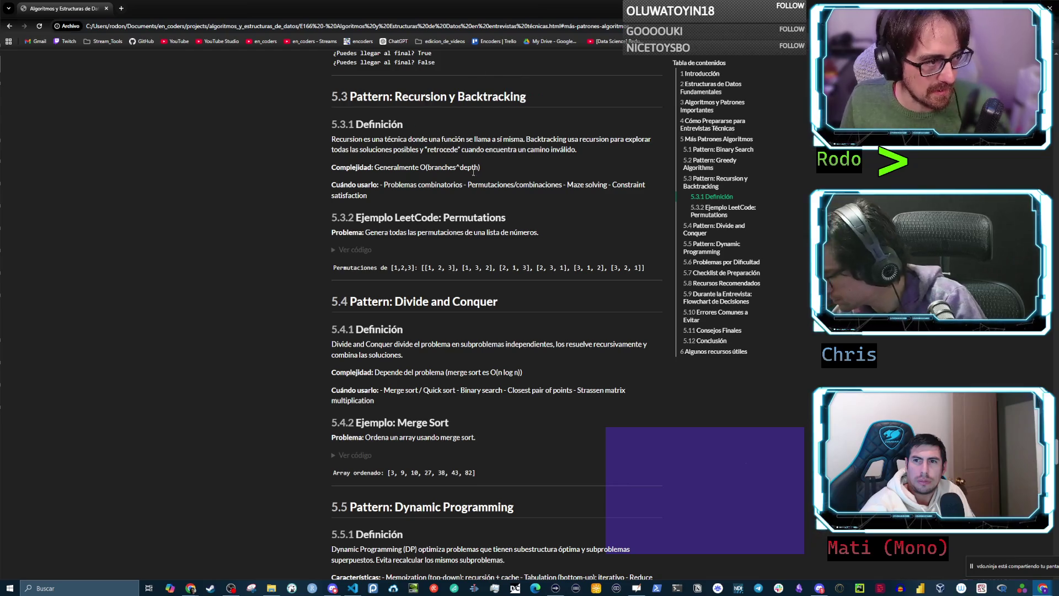
pyautogui.moveTo(391, 508); pyautogui.dragTo(514, 509)
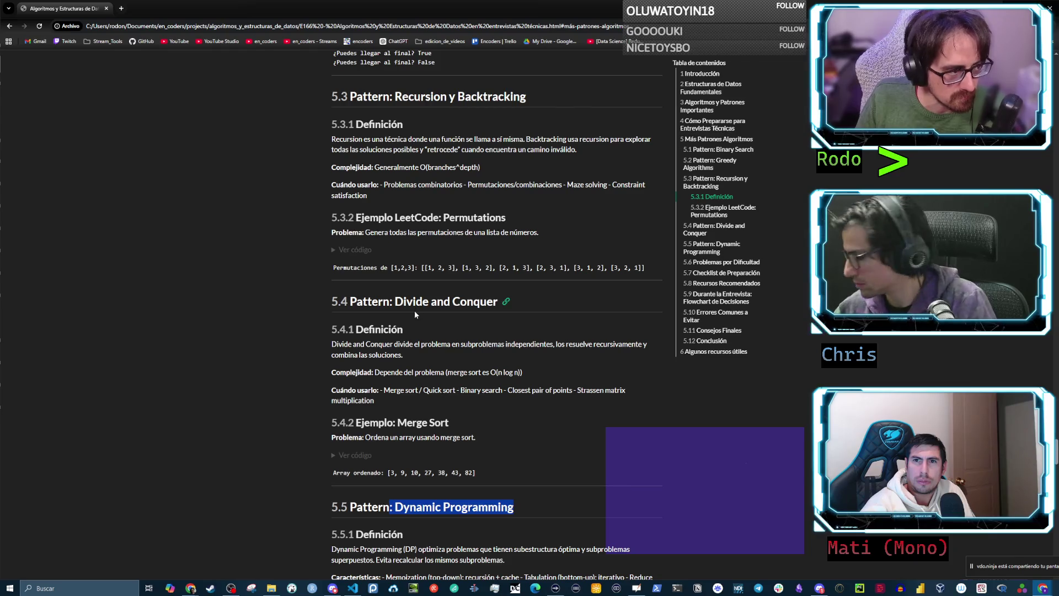
pyautogui.moveTo(394, 302); pyautogui.dragTo(499, 303)
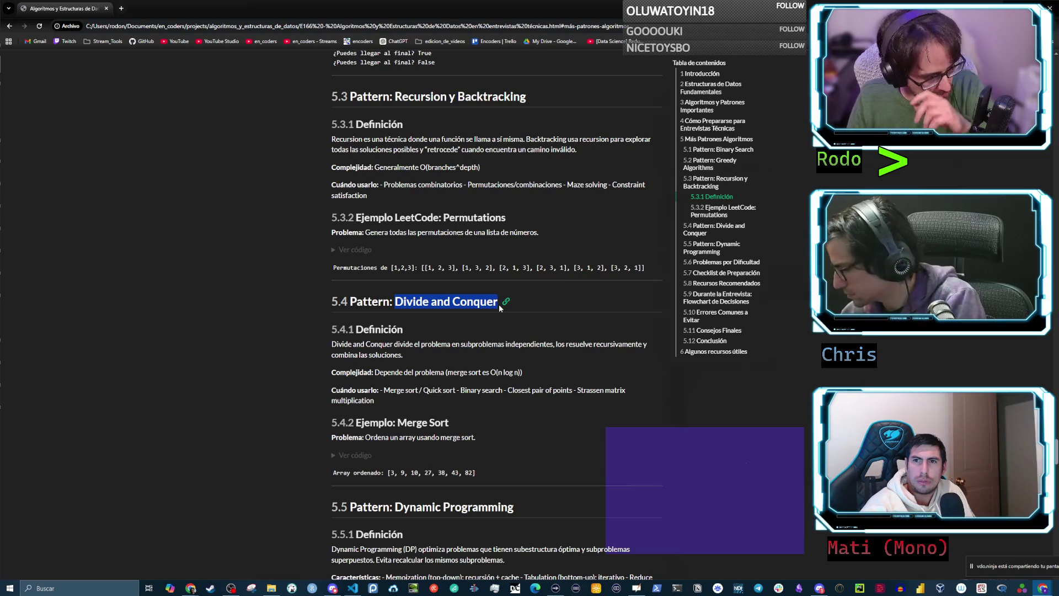
pyautogui.moveTo(393, 97); pyautogui.dragTo(466, 101)
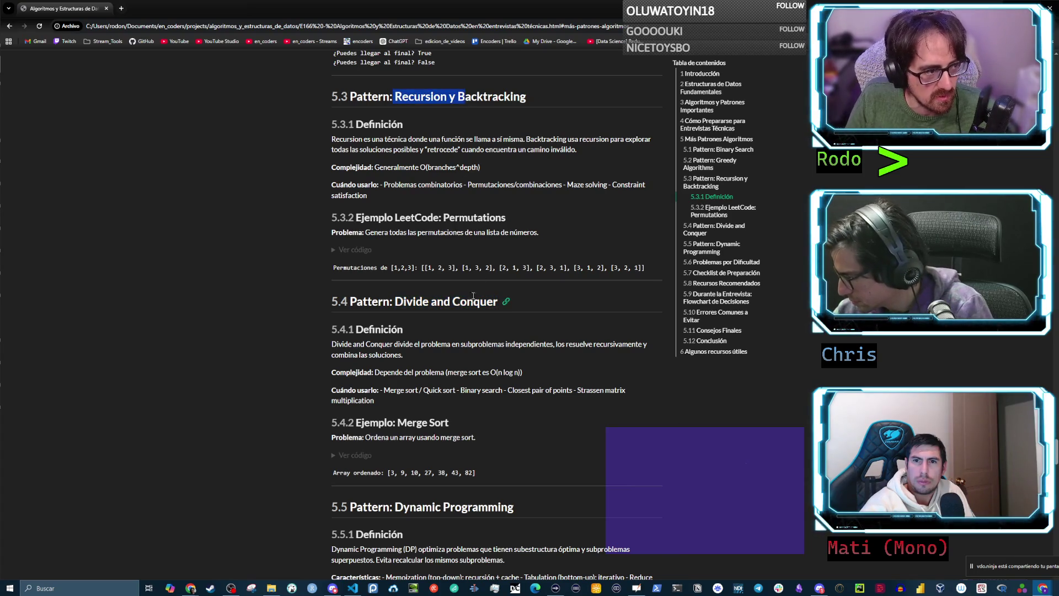
pyautogui.moveTo(405, 301); pyautogui.dragTo(468, 302)
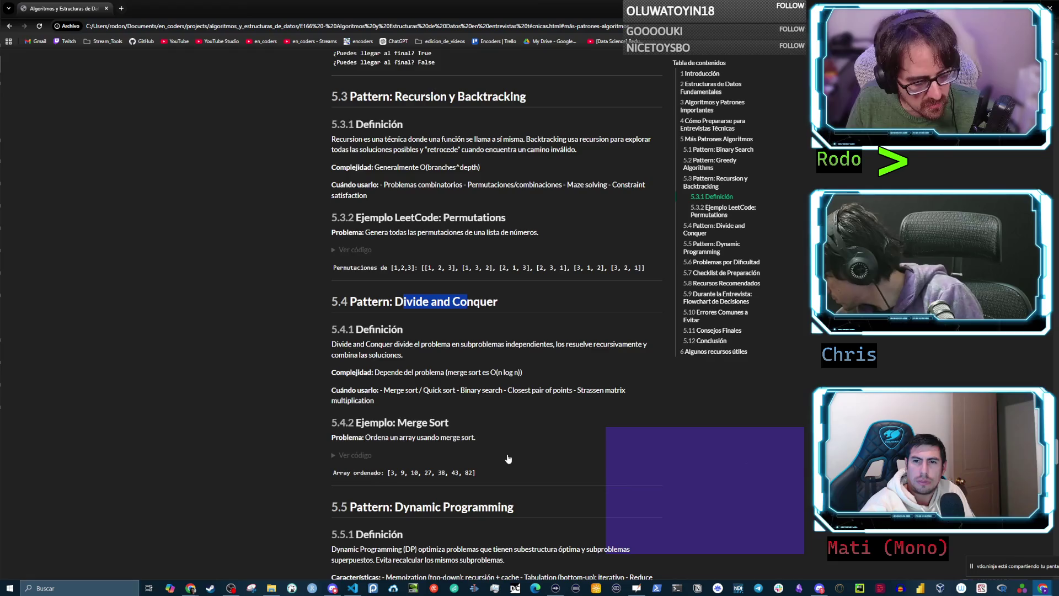
pyautogui.scroll(-3, 519, 463)
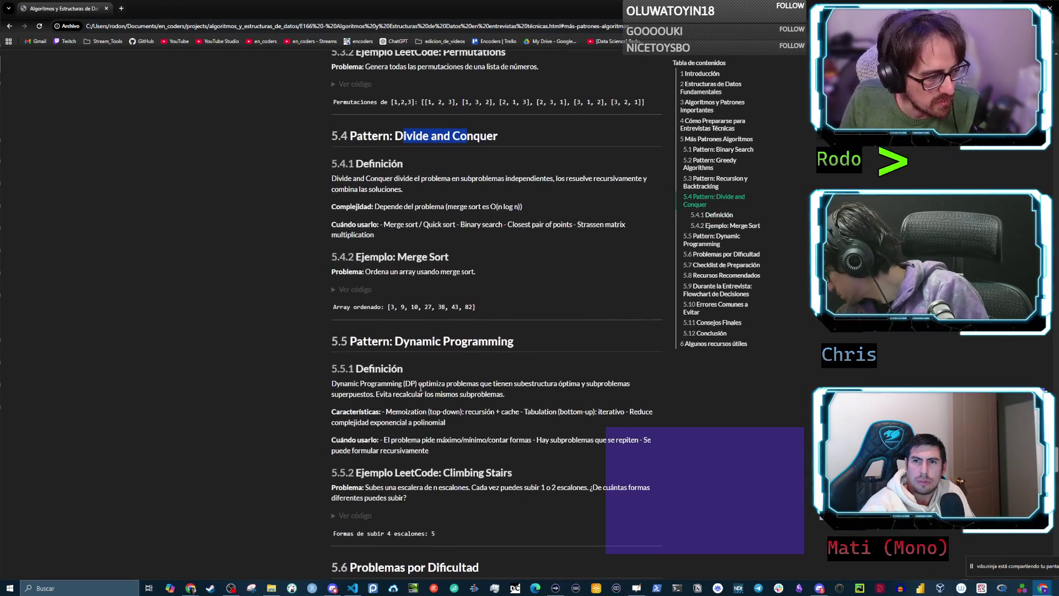
pyautogui.scroll(-1, 436, 372)
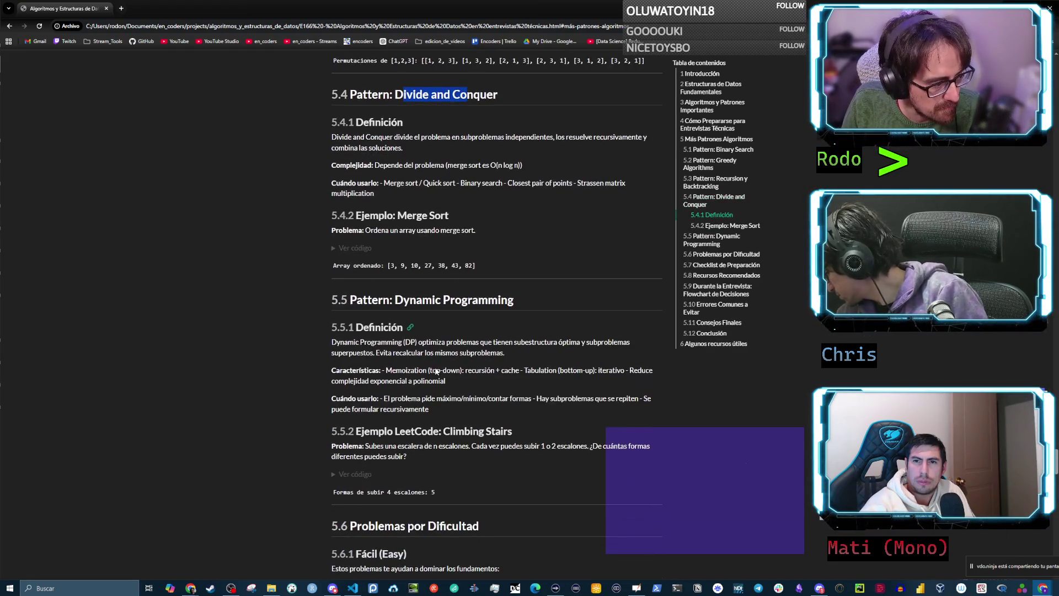
pyautogui.click(395, 349)
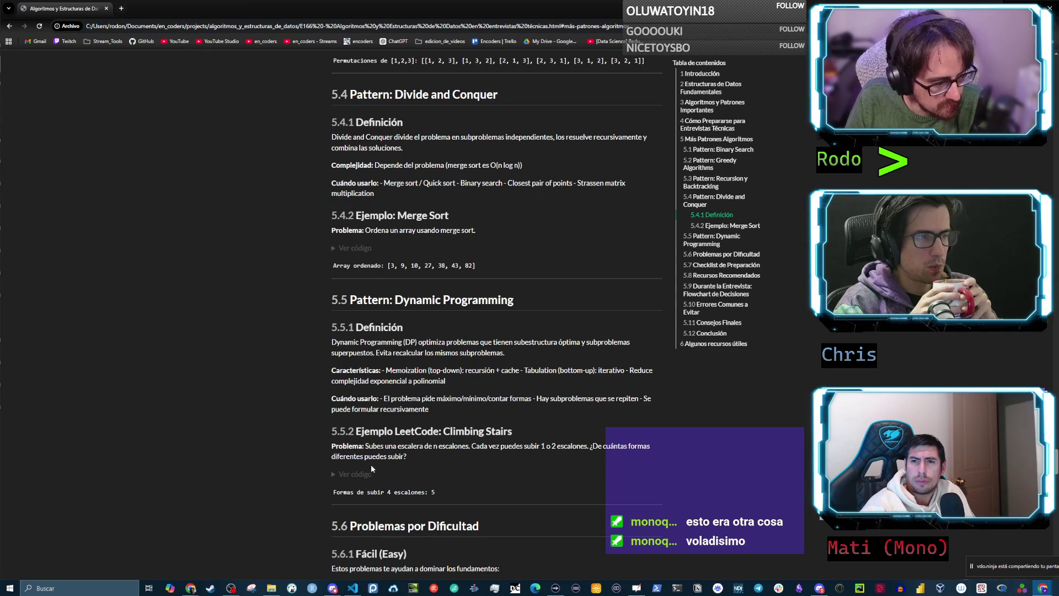
# - Expand and collapse the Climbing Stairs climb_stairs code, then switch to the whiteboard
pyautogui.click(353, 474)
pyautogui.scroll(-1, 480, 386)
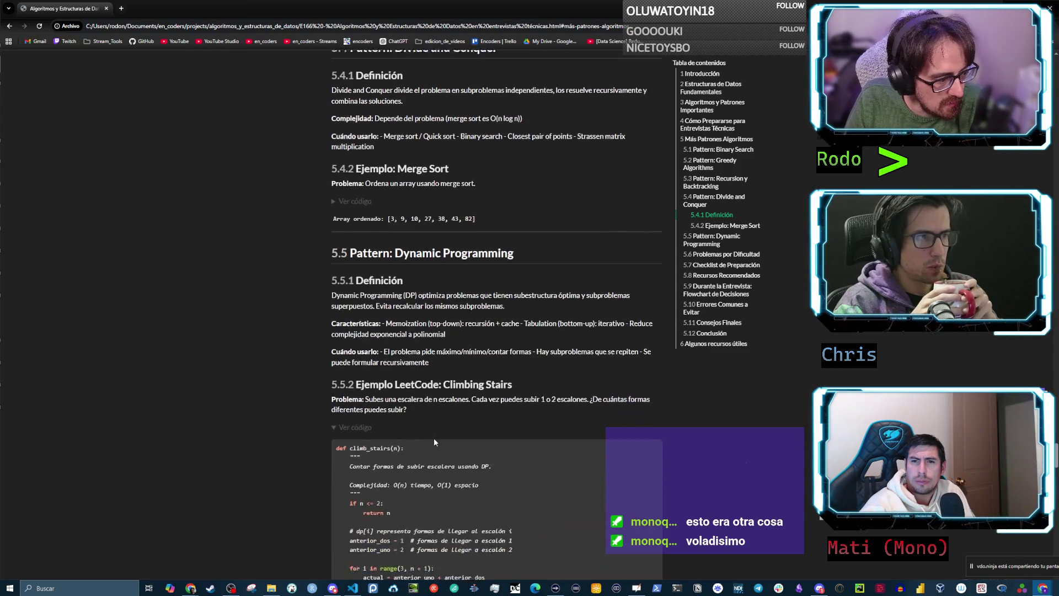
pyautogui.moveTo(480, 385); pyautogui.dragTo(512, 390)
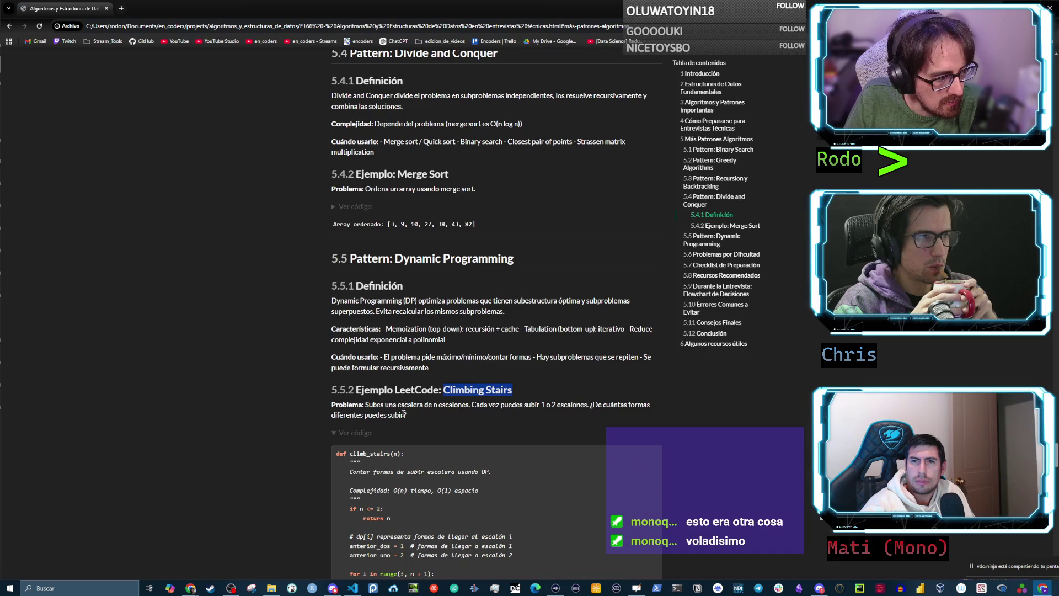
pyautogui.click(353, 433)
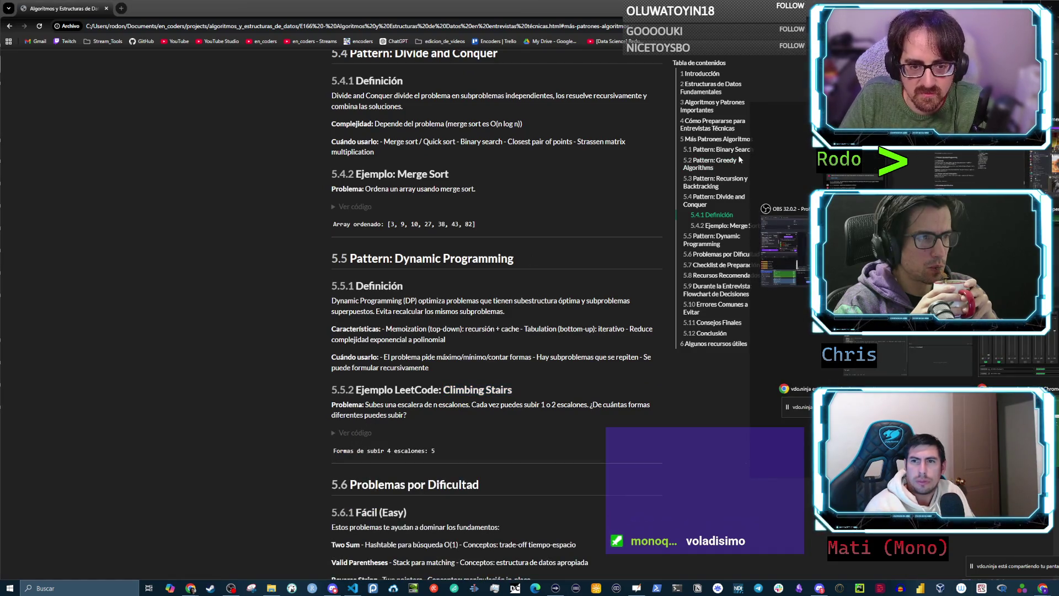
pyautogui.hotkey('alt', 'Tab')
# - On a new blank page, sketch a two-step staircase with a ground line extending left
pyautogui.click(273, 14)
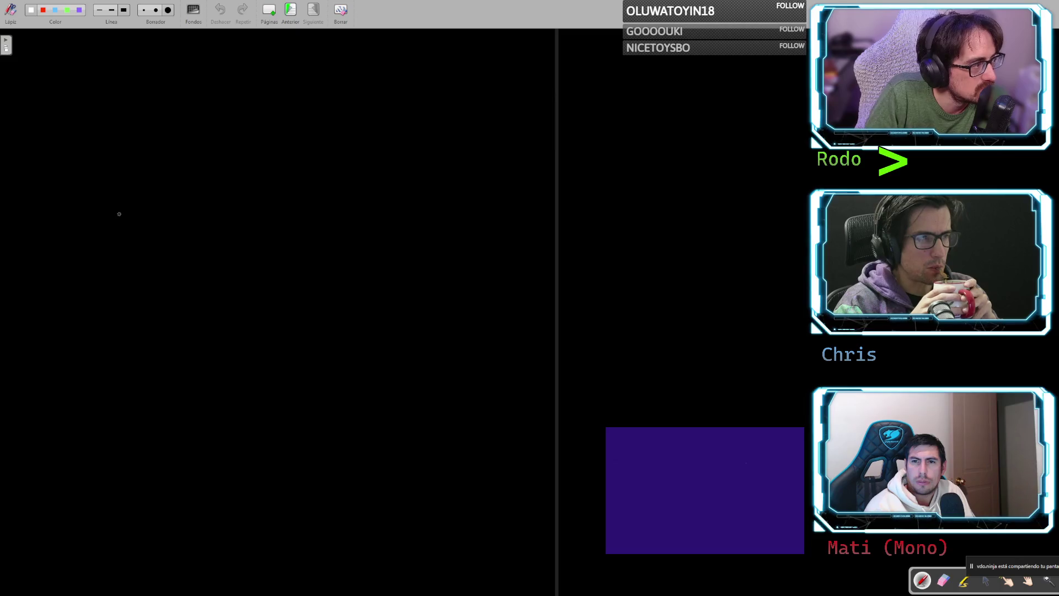
pyautogui.moveTo(113, 225)
pyautogui.mouseDown()
pyautogui.moveTo(114, 260)
pyautogui.moveTo(138, 223)
pyautogui.moveTo(169, 262)
pyautogui.mouseUp()
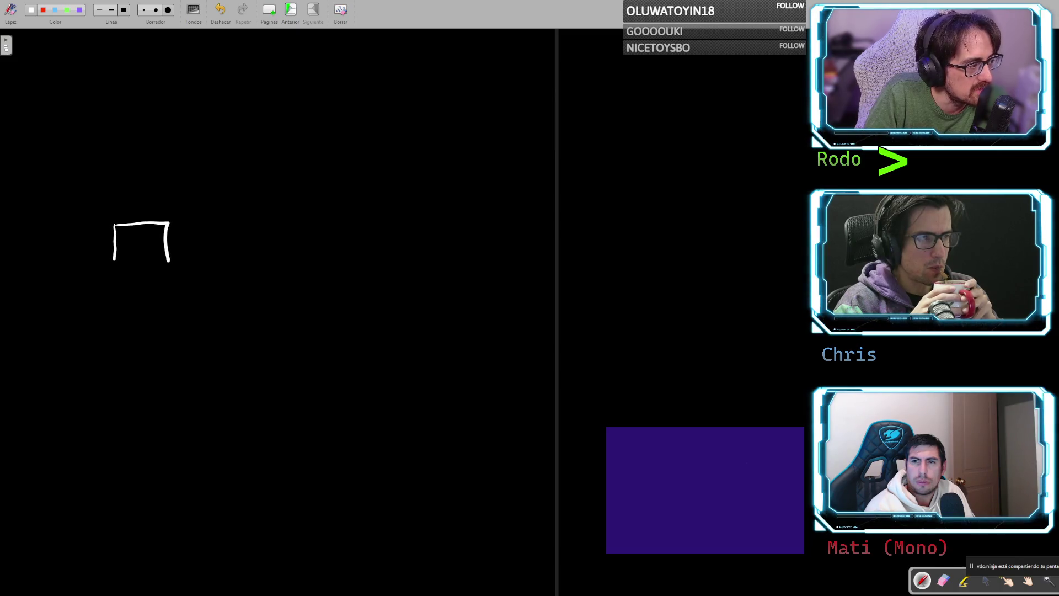
pyautogui.moveTo(168, 222)
pyautogui.mouseDown()
pyautogui.moveTo(162, 180)
pyautogui.moveTo(221, 178)
pyautogui.moveTo(225, 257)
pyautogui.moveTo(63, 271)
pyautogui.mouseUp()
pyautogui.moveTo(127, 269); pyautogui.dragTo(136, 269)
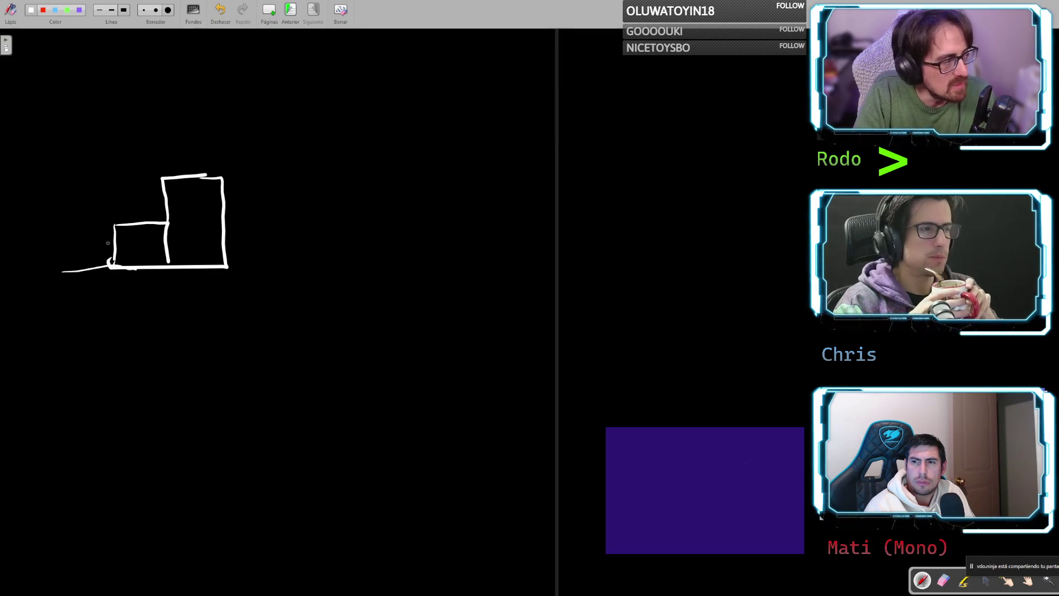
pyautogui.moveTo(57, 274); pyautogui.dragTo(117, 267)
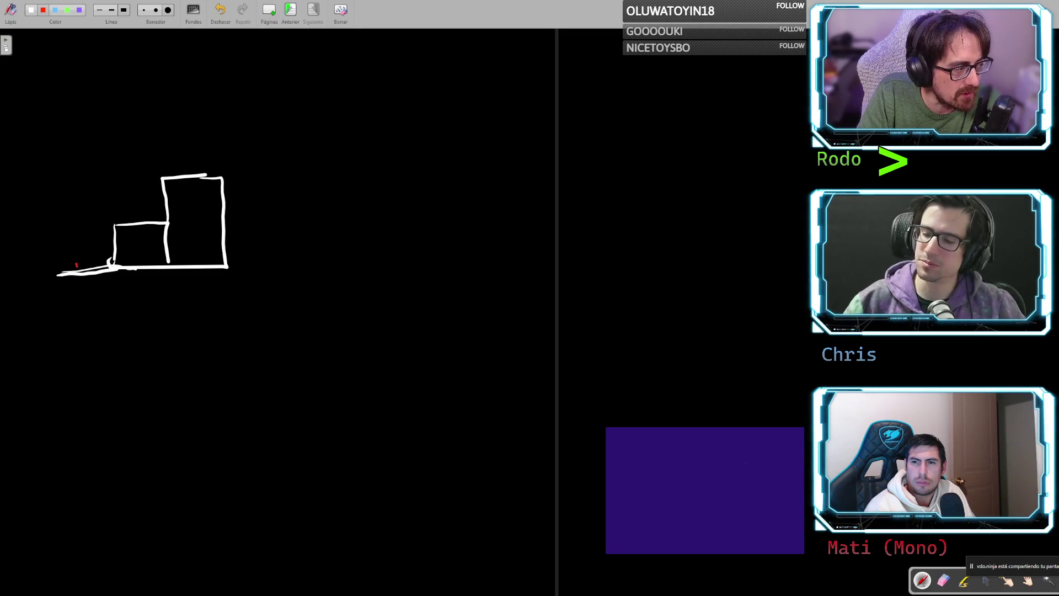
# - Draw red arcs from the ground onto both steps and a blue arc from step one upward
pyautogui.moveTo(76, 266)
pyautogui.mouseDown()
pyautogui.moveTo(100, 217)
pyautogui.moveTo(142, 218)
pyautogui.mouseUp()
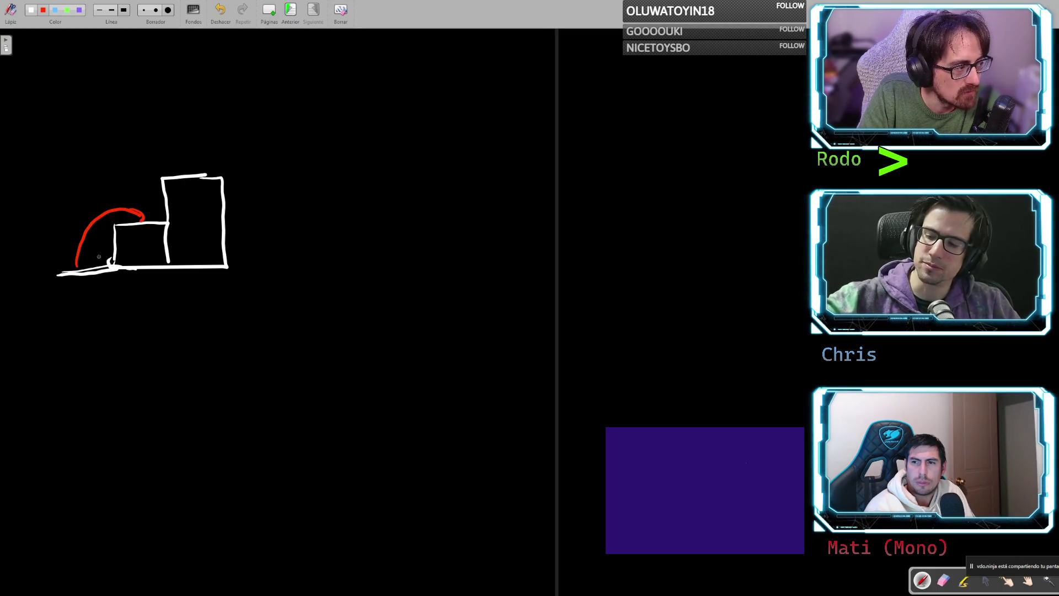
pyautogui.moveTo(76, 265)
pyautogui.mouseDown()
pyautogui.moveTo(87, 219)
pyautogui.moveTo(154, 154)
pyautogui.moveTo(205, 162)
pyautogui.moveTo(196, 175)
pyautogui.mouseUp()
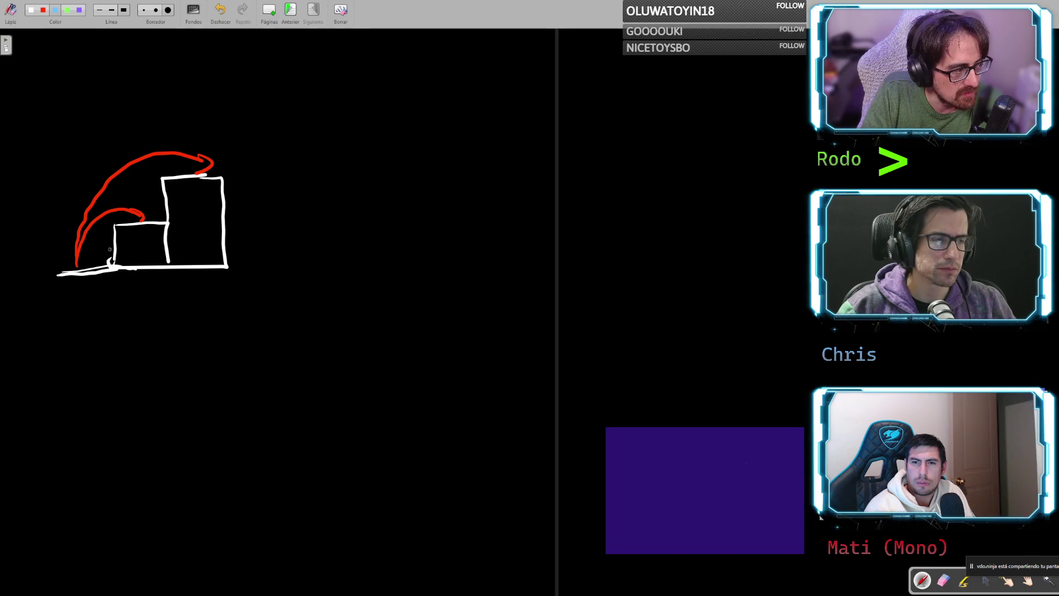
pyautogui.moveTo(144, 206)
pyautogui.mouseDown()
pyautogui.moveTo(113, 204)
pyautogui.moveTo(67, 241)
pyautogui.moveTo(91, 264)
pyautogui.moveTo(147, 223)
pyautogui.moveTo(114, 204)
pyautogui.mouseUp()
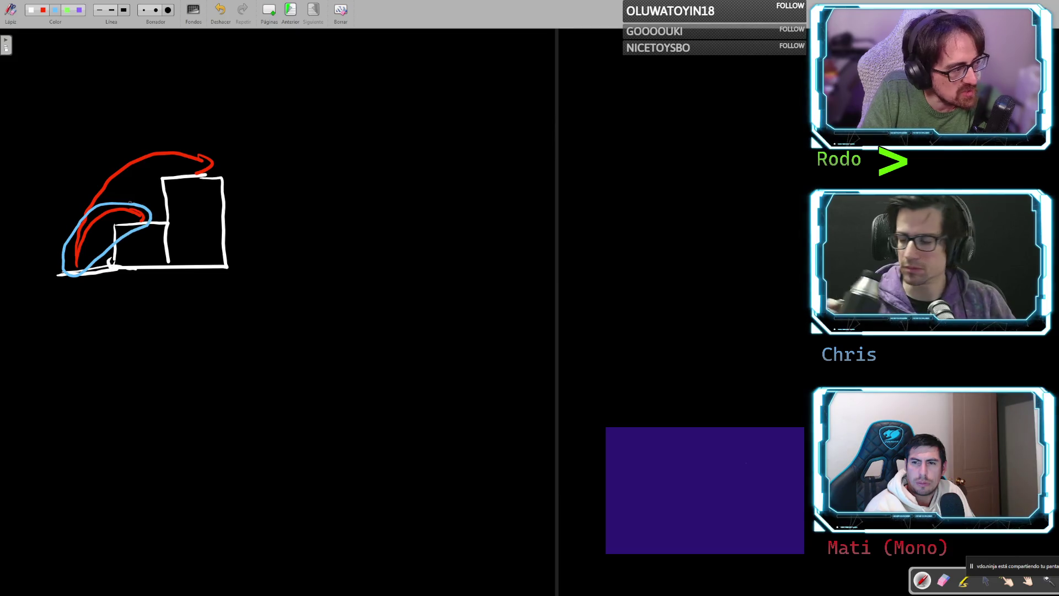
pyautogui.hotkey('ctrl', 'z')
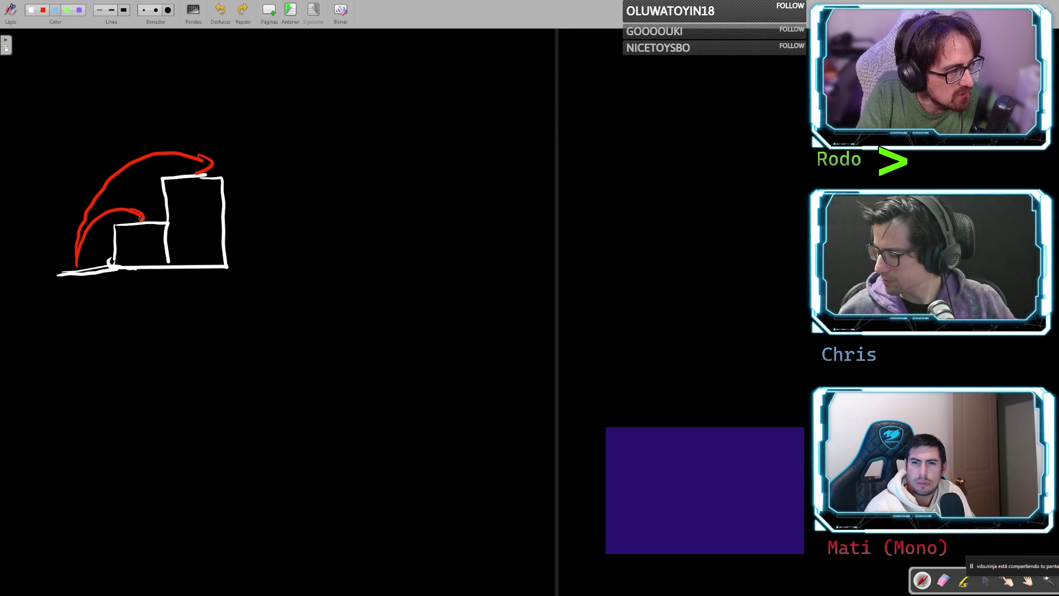
pyautogui.moveTo(141, 220)
pyautogui.mouseDown()
pyautogui.moveTo(154, 177)
pyautogui.moveTo(199, 168)
pyautogui.moveTo(205, 177)
pyautogui.mouseUp()
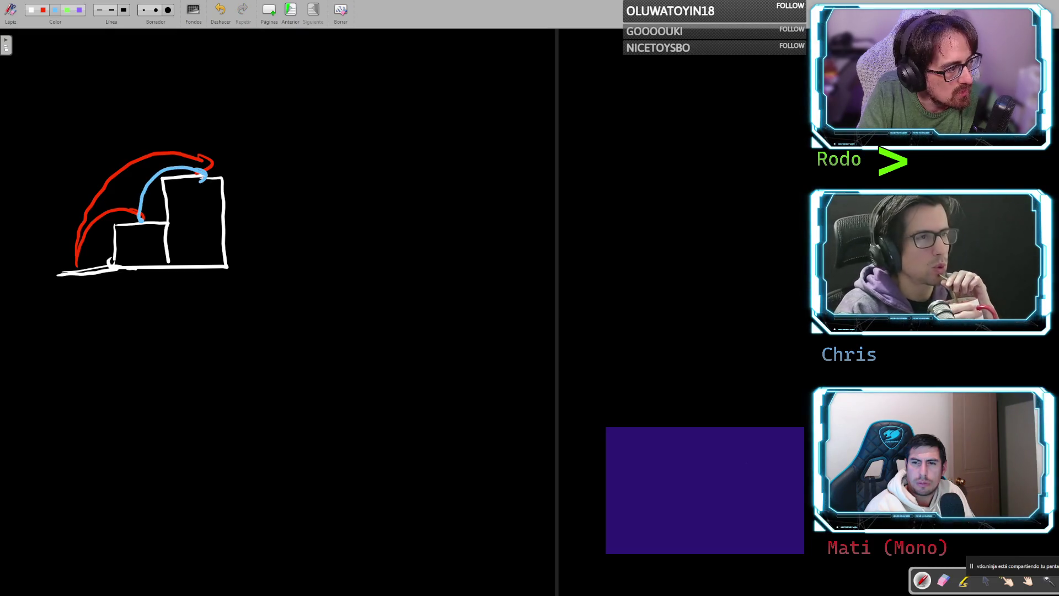
pyautogui.moveTo(144, 198)
pyautogui.mouseDown()
pyautogui.moveTo(184, 141)
pyautogui.moveTo(265, 148)
pyautogui.moveTo(281, 165)
pyautogui.moveTo(270, 171)
pyautogui.moveTo(309, 185)
pyautogui.mouseUp()
pyautogui.moveTo(289, 187); pyautogui.dragTo(317, 209)
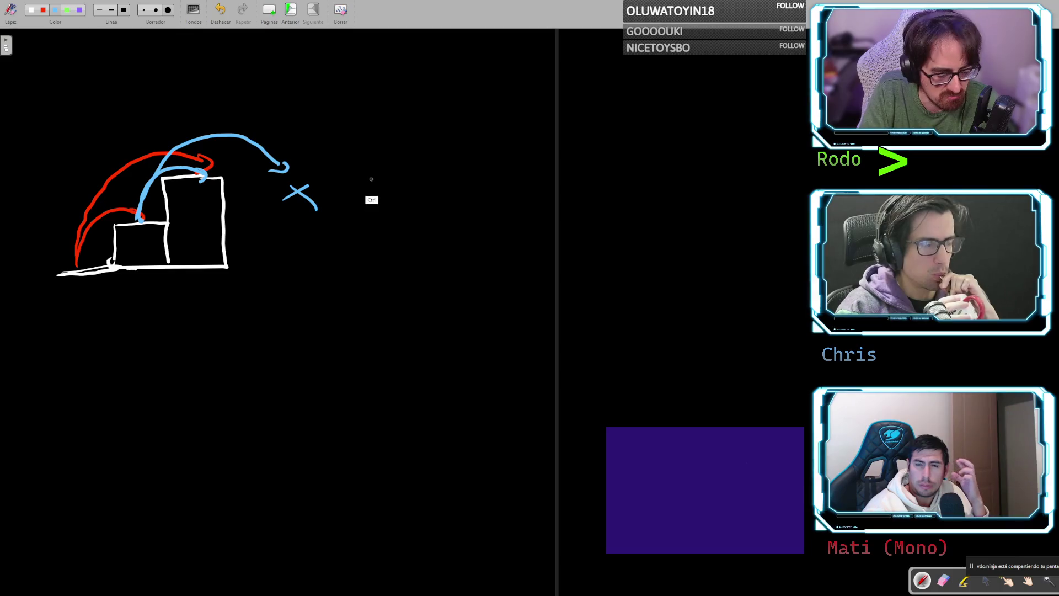
pyautogui.hotkey('ctrl', 'z')
pyautogui.hotkey('ctrl', 'z')
pyautogui.hotkey('ctrl', 'z')
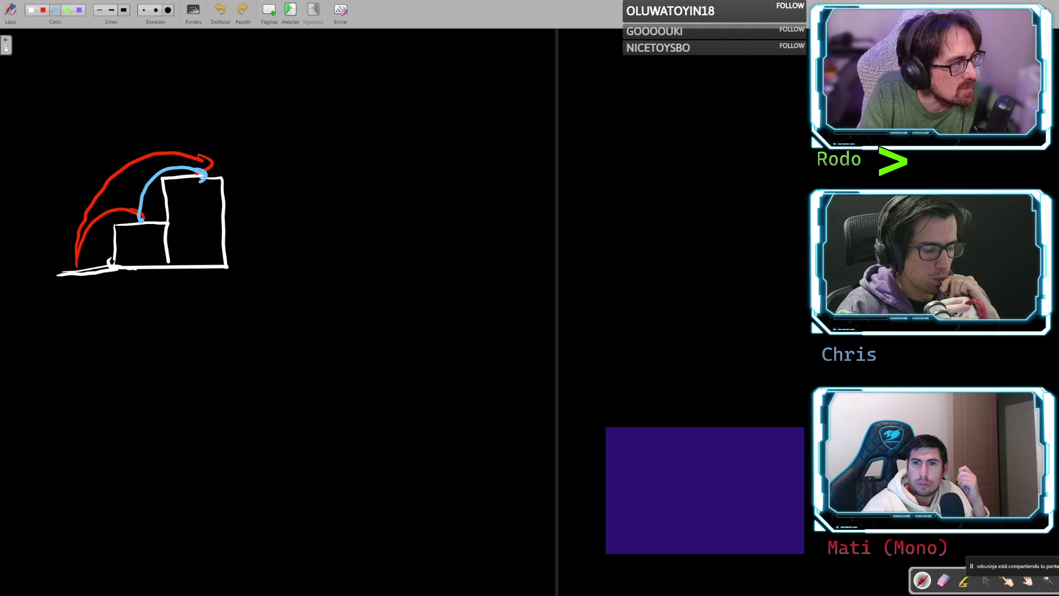
# - In green, try loops and marks around the tall step, undoing each attempt
pyautogui.click(67, 11)
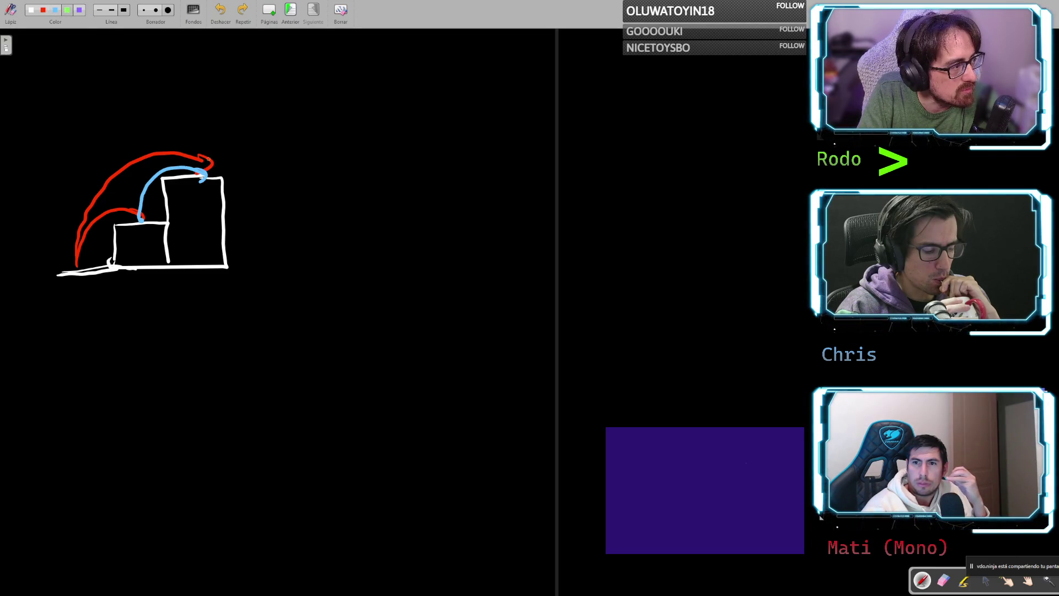
pyautogui.moveTo(179, 185)
pyautogui.mouseDown()
pyautogui.moveTo(221, 148)
pyautogui.moveTo(224, 193)
pyautogui.moveTo(218, 160)
pyautogui.moveTo(283, 166)
pyautogui.mouseUp()
pyautogui.hotkey('ctrl', 'z')
pyautogui.moveTo(206, 161)
pyautogui.mouseDown()
pyautogui.moveTo(331, 142)
pyautogui.moveTo(343, 153)
pyautogui.mouseUp()
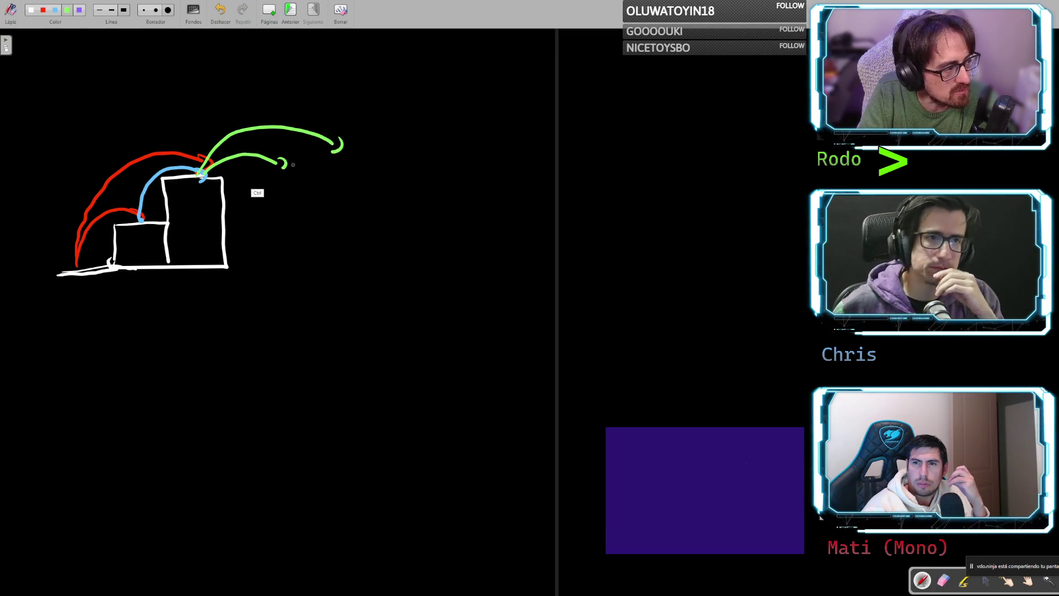
pyautogui.hotkey('ctrl', 'z')
pyautogui.hotkey('ctrl', 'z')
pyautogui.hotkey('ctrl', 'z')
pyautogui.hotkey('ctrl', 'z')
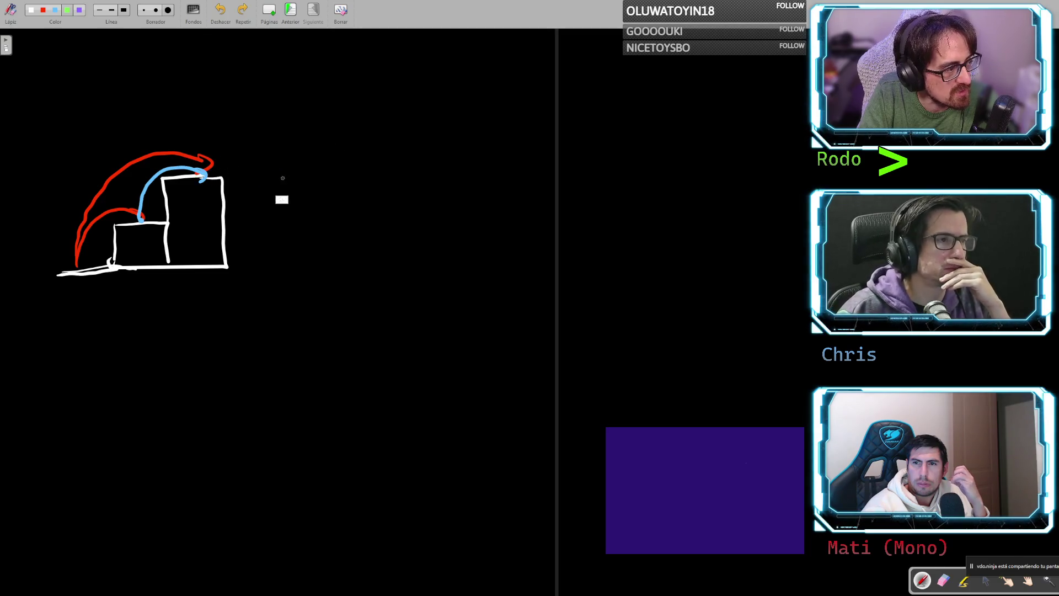
pyautogui.moveTo(280, 184)
pyautogui.mouseDown()
pyautogui.moveTo(305, 172)
pyautogui.moveTo(310, 184)
pyautogui.mouseUp()
pyautogui.moveTo(333, 175); pyautogui.dragTo(359, 179)
pyautogui.hotkey('ctrl', 'z')
pyautogui.hotkey('ctrl', 'z')
pyautogui.hotkey('ctrl', 'z')
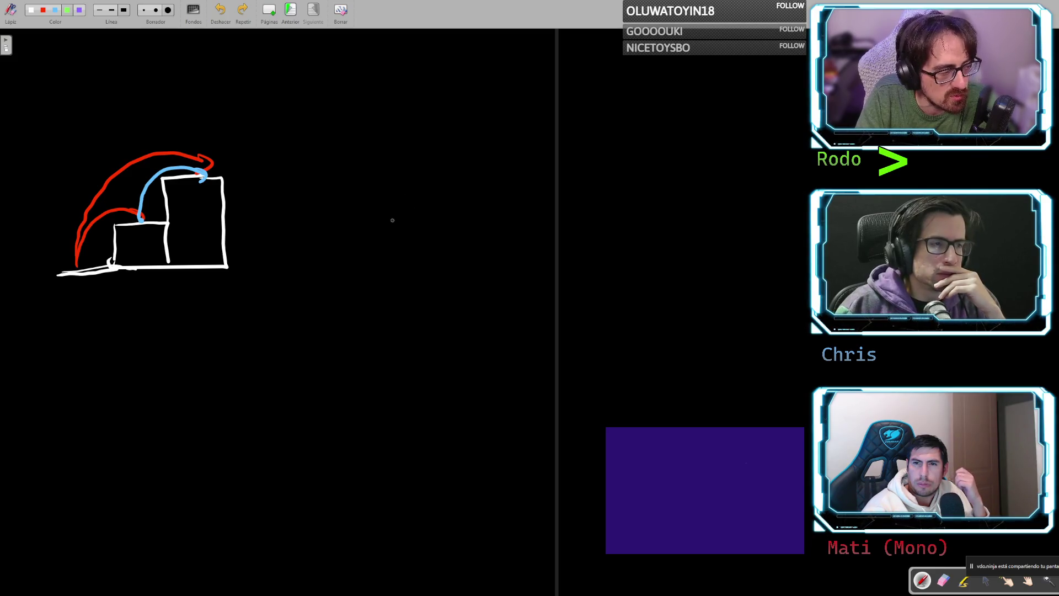
# - Trace a green stroke from the ground along the red arc after discarding stray green tries
pyautogui.moveTo(94, 260)
pyautogui.mouseDown()
pyautogui.moveTo(108, 295)
pyautogui.moveTo(119, 264)
pyautogui.mouseUp()
pyautogui.hotkey('ctrl', 'z')
pyautogui.moveTo(210, 160)
pyautogui.mouseDown()
pyautogui.moveTo(203, 194)
pyautogui.moveTo(206, 185)
pyautogui.mouseUp()
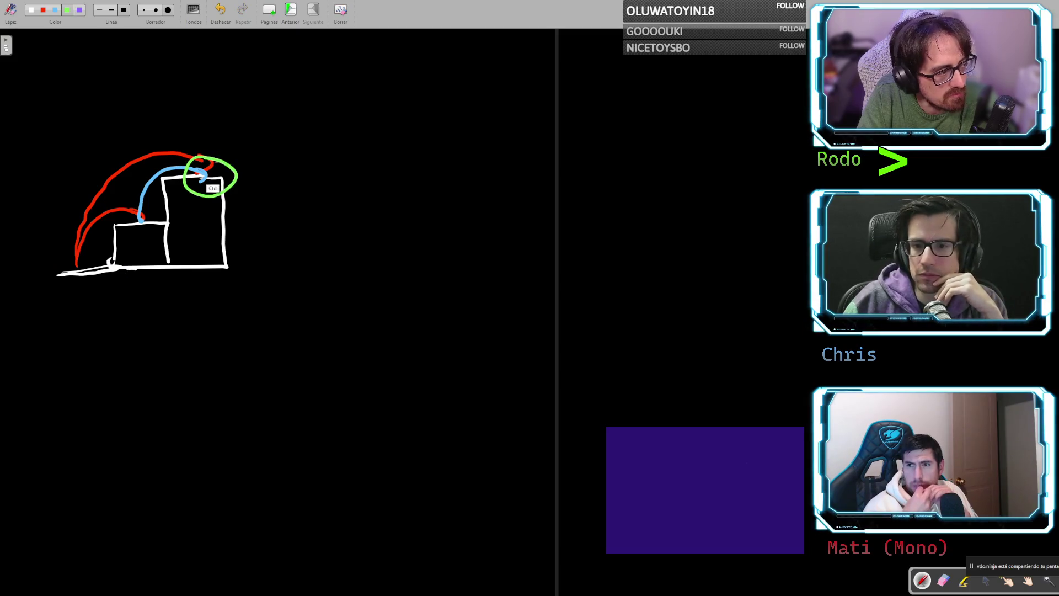
pyautogui.hotkey('ctrl', 'z')
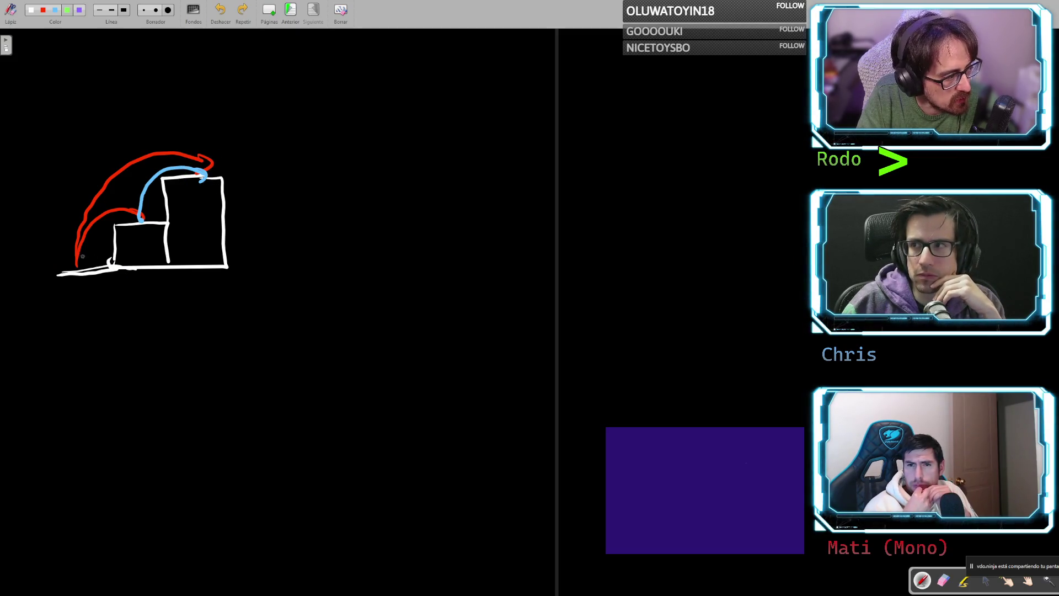
pyautogui.moveTo(77, 271)
pyautogui.mouseDown()
pyautogui.moveTo(134, 223)
pyautogui.moveTo(209, 196)
pyautogui.mouseUp()
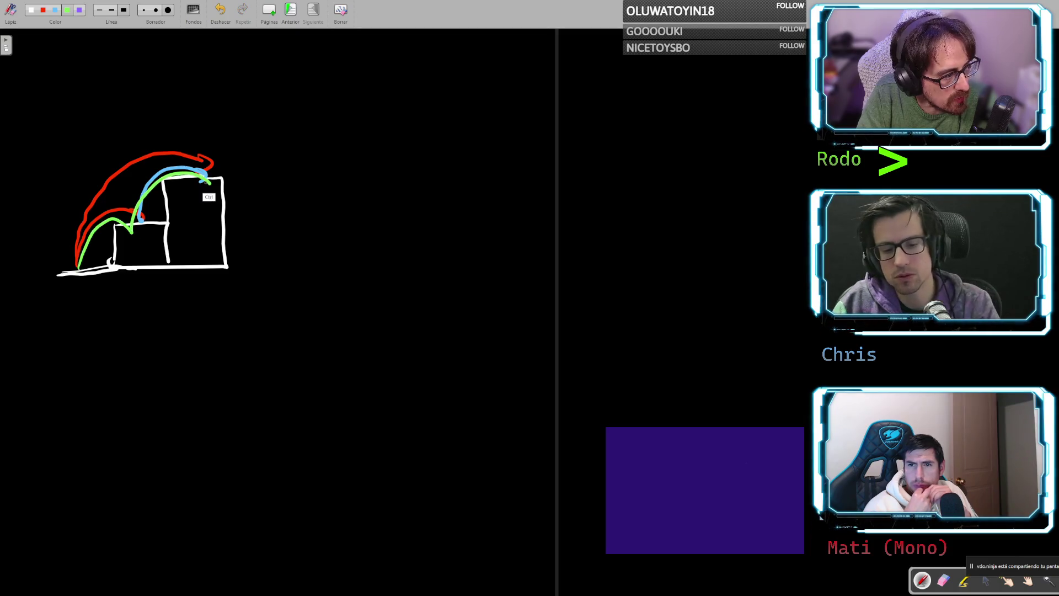
pyautogui.hotkey('ctrl', 'z')
pyautogui.moveTo(64, 268); pyautogui.dragTo(237, 150)
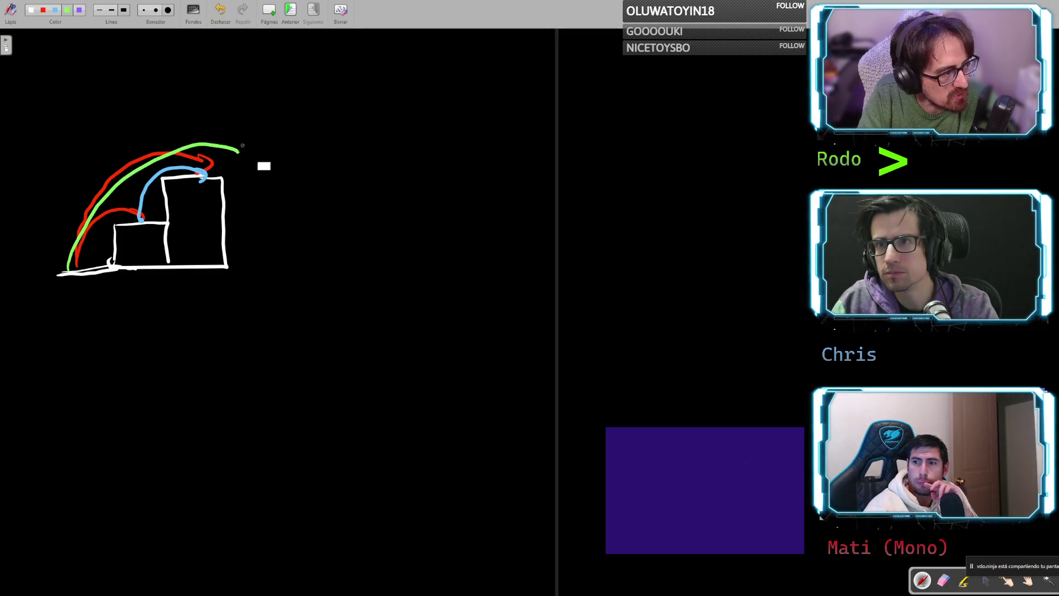
pyautogui.hotkey('ctrl', 'z')
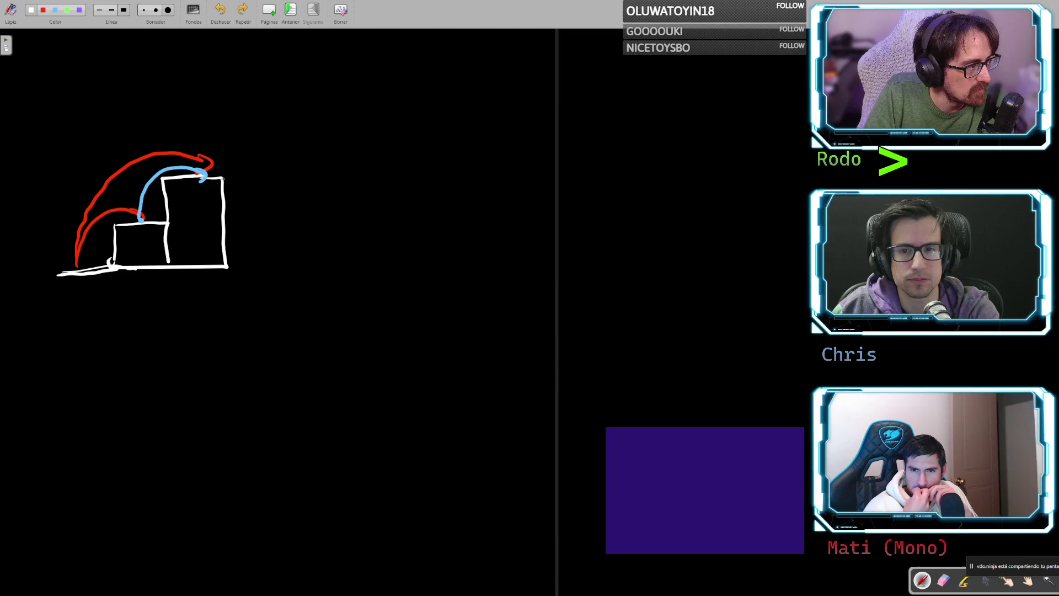
# - Add a taller third step, label the steps 0 to 3, and draw a blue arc onto it
pyautogui.moveTo(218, 140)
pyautogui.mouseDown()
pyautogui.moveTo(278, 132)
pyautogui.moveTo(298, 179)
pyautogui.moveTo(294, 270)
pyautogui.moveTo(225, 267)
pyautogui.mouseUp()
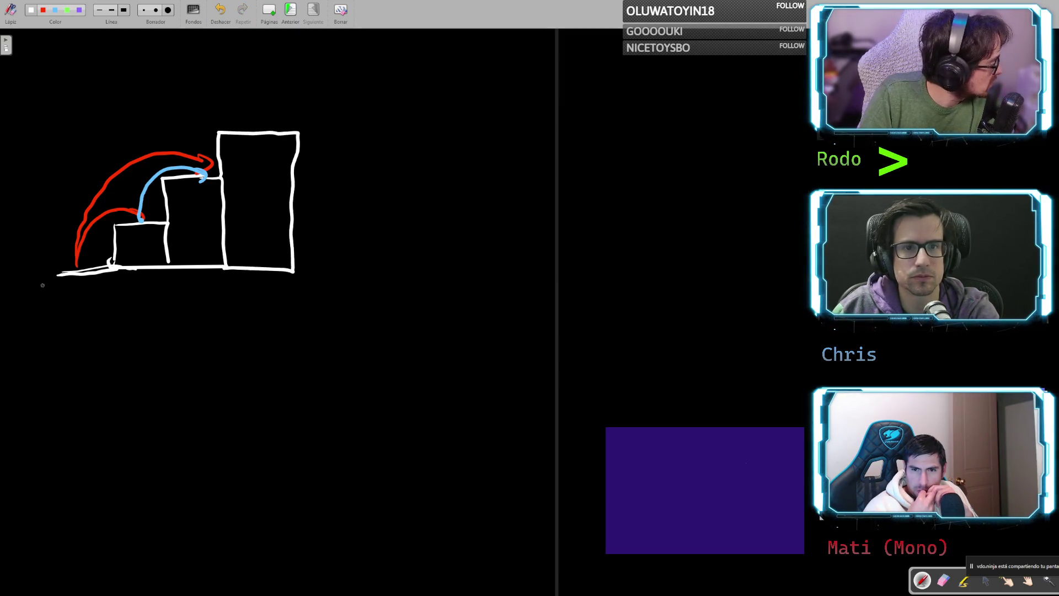
pyautogui.moveTo(79, 291); pyautogui.dragTo(248, 302)
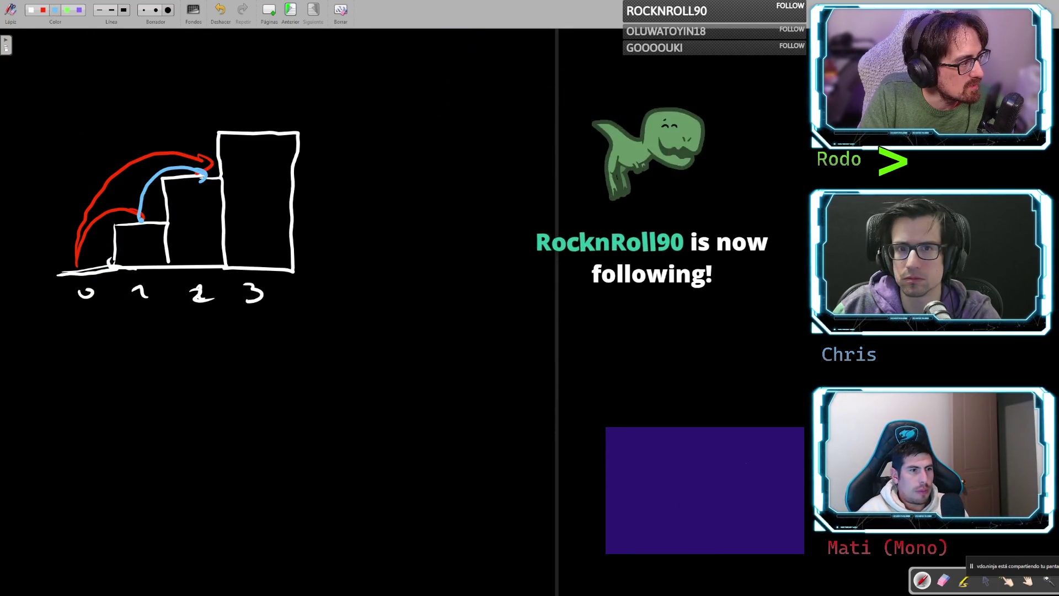
pyautogui.moveTo(154, 166)
pyautogui.mouseDown()
pyautogui.moveTo(190, 113)
pyautogui.moveTo(257, 119)
pyautogui.moveTo(251, 126)
pyautogui.mouseUp()
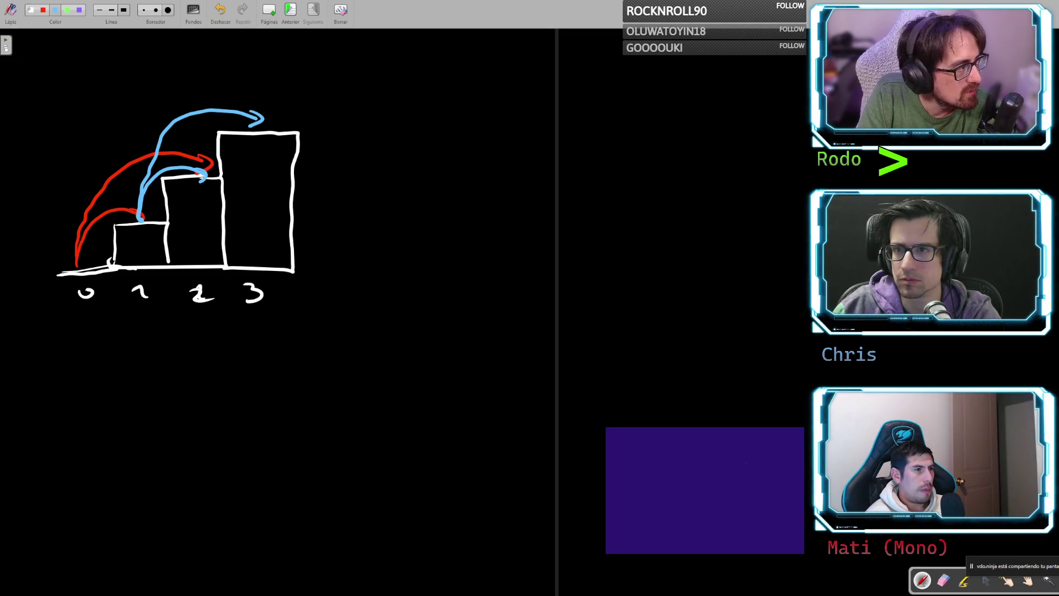
# - In green, draw arcs from step 2 onto step 3 and from the ground over step 1, discarding stray strokes
pyautogui.click(67, 10)
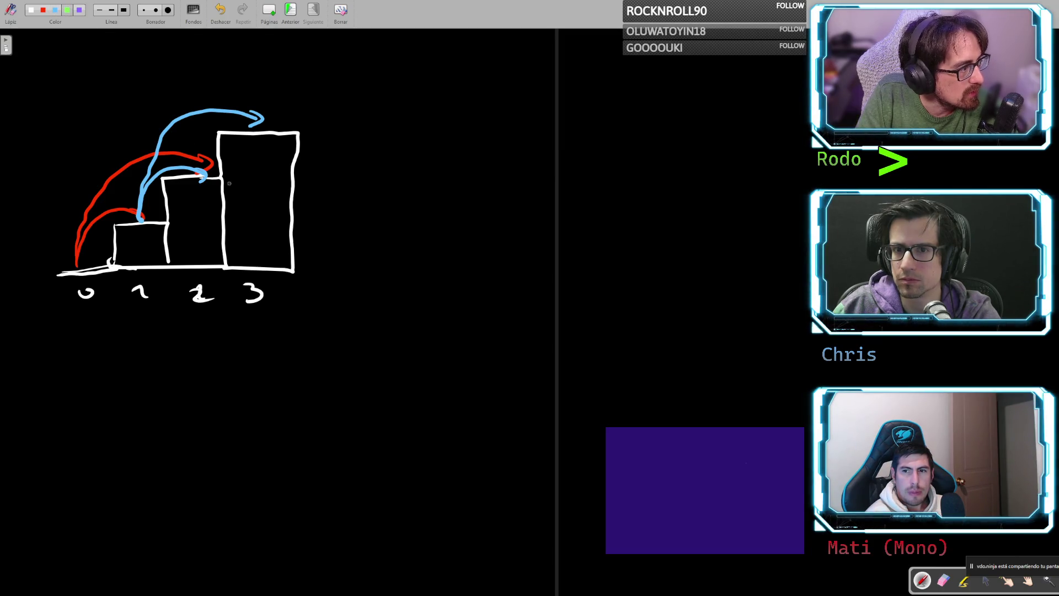
pyautogui.moveTo(217, 156)
pyautogui.mouseDown()
pyautogui.moveTo(188, 156)
pyautogui.moveTo(214, 154)
pyautogui.mouseUp()
pyautogui.hotkey('ctrl', 's')
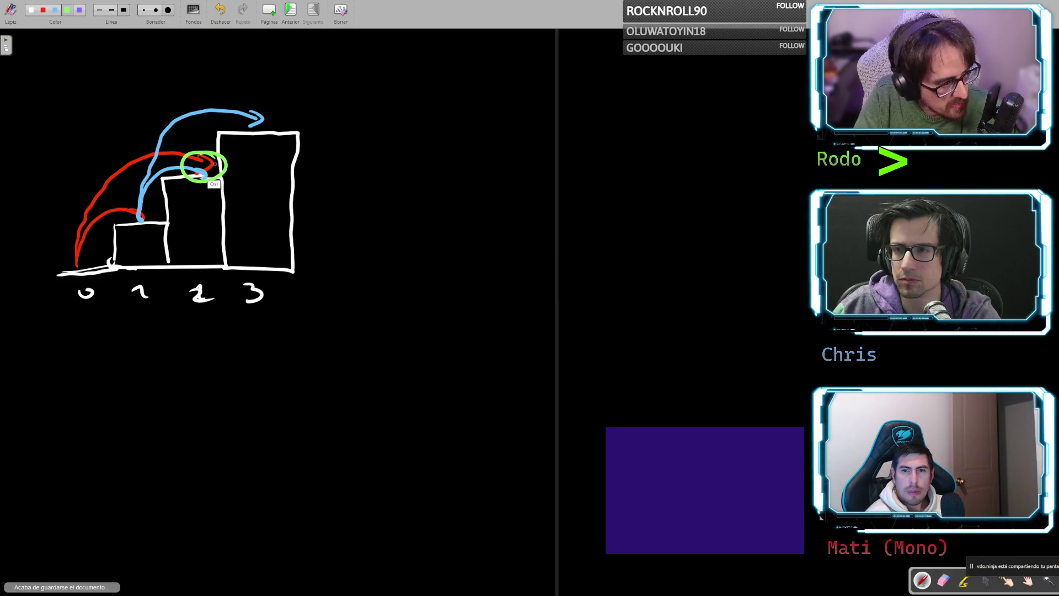
pyautogui.hotkey('ctrl', 'z')
pyautogui.hotkey('ctrl', 'y')
pyautogui.hotkey('ctrl', 'z')
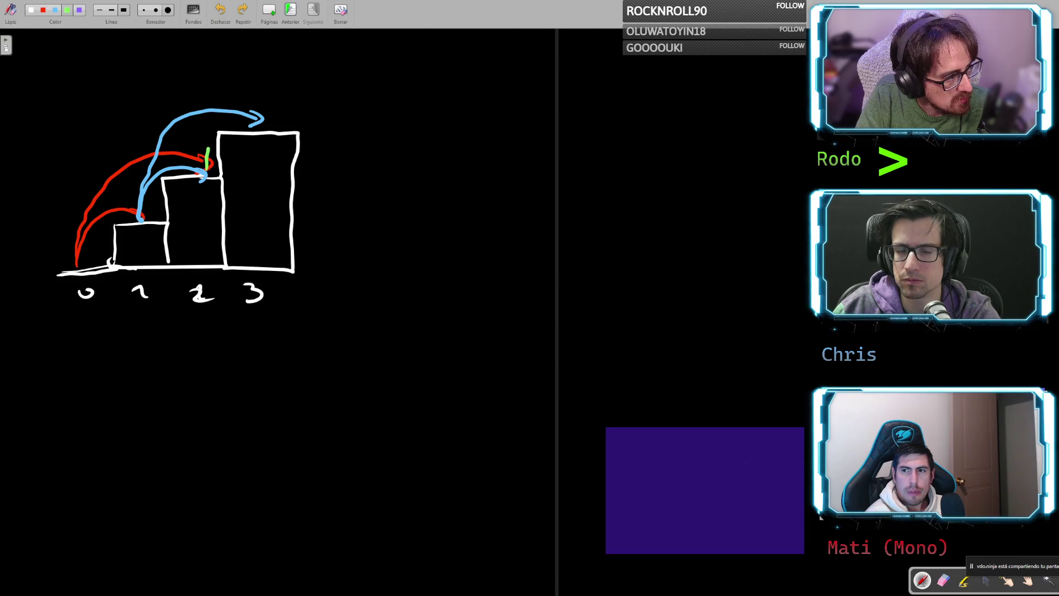
pyautogui.moveTo(208, 157)
pyautogui.mouseDown()
pyautogui.moveTo(235, 123)
pyautogui.moveTo(266, 130)
pyautogui.mouseUp()
pyautogui.moveTo(200, 175)
pyautogui.mouseDown()
pyautogui.moveTo(259, 104)
pyautogui.moveTo(341, 112)
pyautogui.moveTo(340, 132)
pyautogui.moveTo(353, 130)
pyautogui.mouseUp()
pyautogui.hotkey('ctrl', 'z')
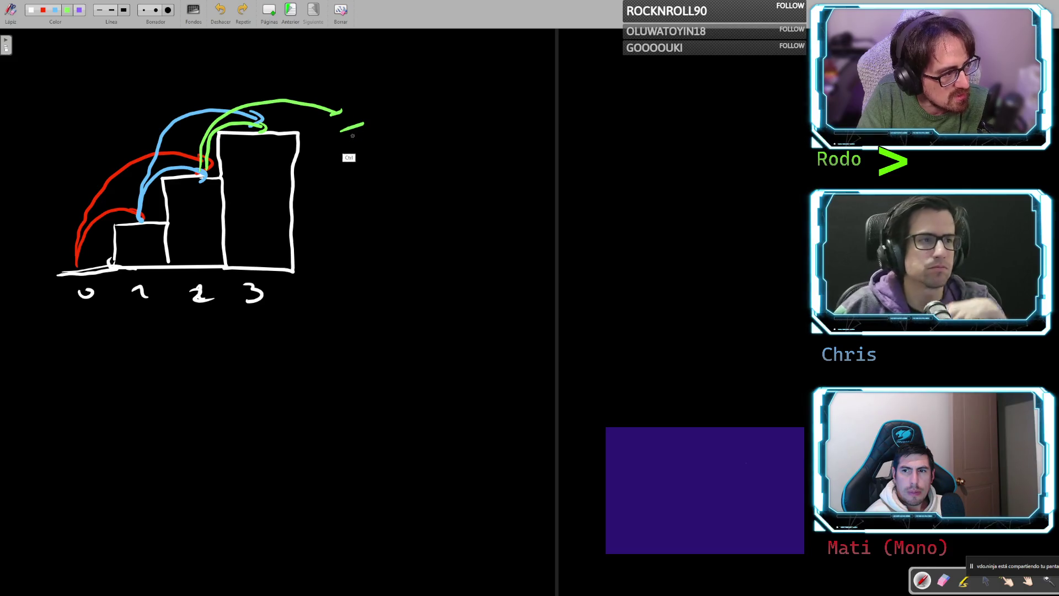
pyautogui.hotkey('ctrl', 'z')
pyautogui.hotkey('ctrl', 'z')
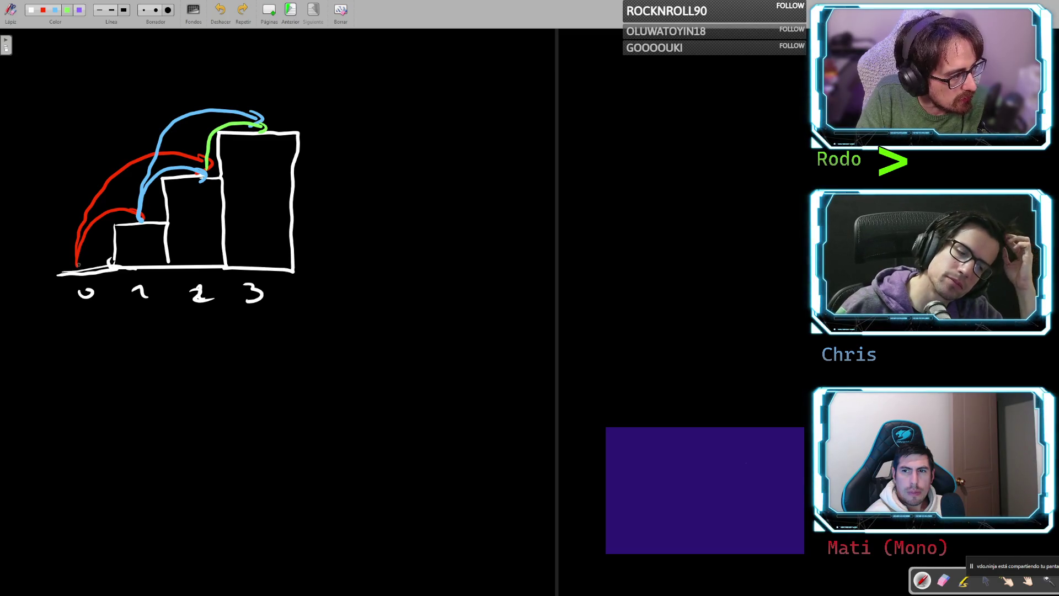
pyautogui.moveTo(76, 264)
pyautogui.mouseDown()
pyautogui.moveTo(110, 213)
pyautogui.moveTo(149, 220)
pyautogui.moveTo(202, 157)
pyautogui.moveTo(245, 126)
pyautogui.moveTo(261, 130)
pyautogui.mouseUp()
# - Undo the green arcs from step 0 and the green circle on step 3
pyautogui.hotkey('ctrl', 'z')
pyautogui.hotkey('ctrl', 'z')
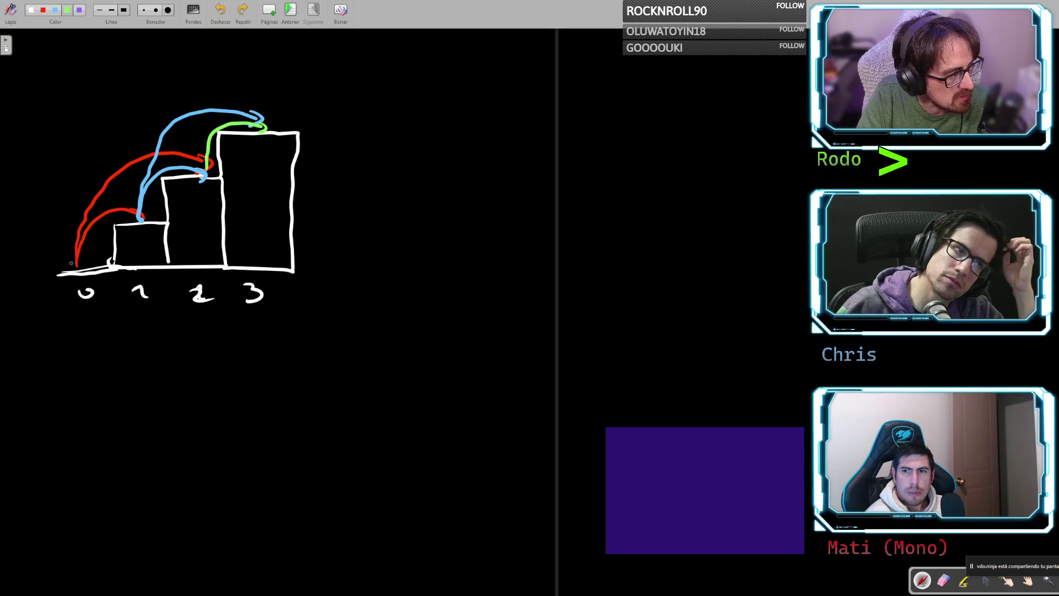
pyautogui.hotkey('ctrl', 'y')
pyautogui.moveTo(79, 234)
pyautogui.mouseDown()
pyautogui.moveTo(113, 177)
pyautogui.moveTo(163, 145)
pyautogui.mouseUp()
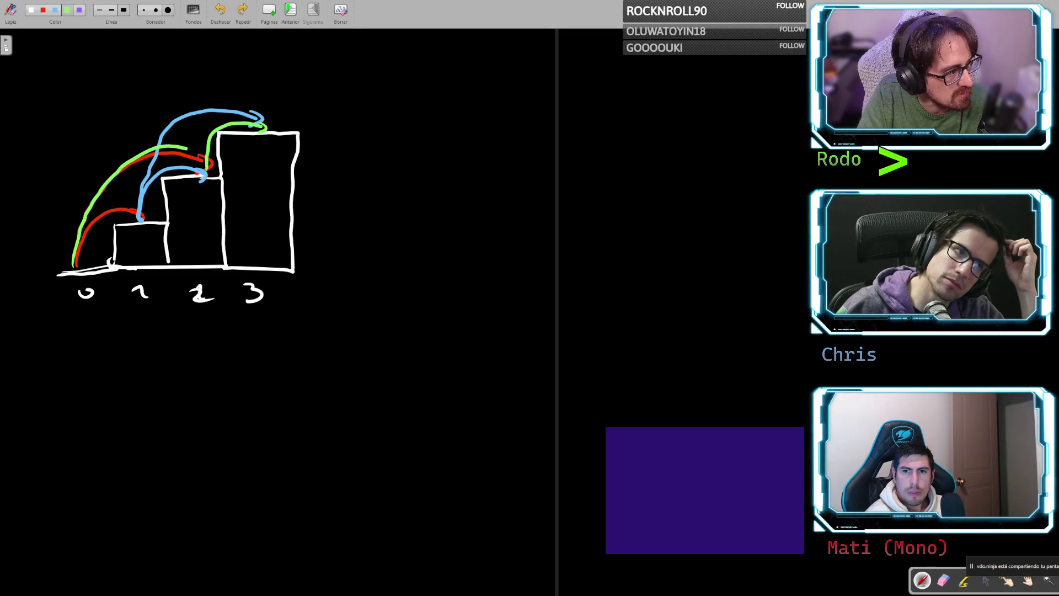
pyautogui.hotkey('ctrl', 'z')
pyautogui.moveTo(69, 269)
pyautogui.mouseDown()
pyautogui.moveTo(88, 228)
pyautogui.moveTo(145, 220)
pyautogui.moveTo(237, 114)
pyautogui.moveTo(259, 126)
pyautogui.moveTo(259, 111)
pyautogui.moveTo(276, 110)
pyautogui.mouseUp()
pyautogui.hotkey('ctrl', 'z')
pyautogui.hotkey('ctrl', 'z')
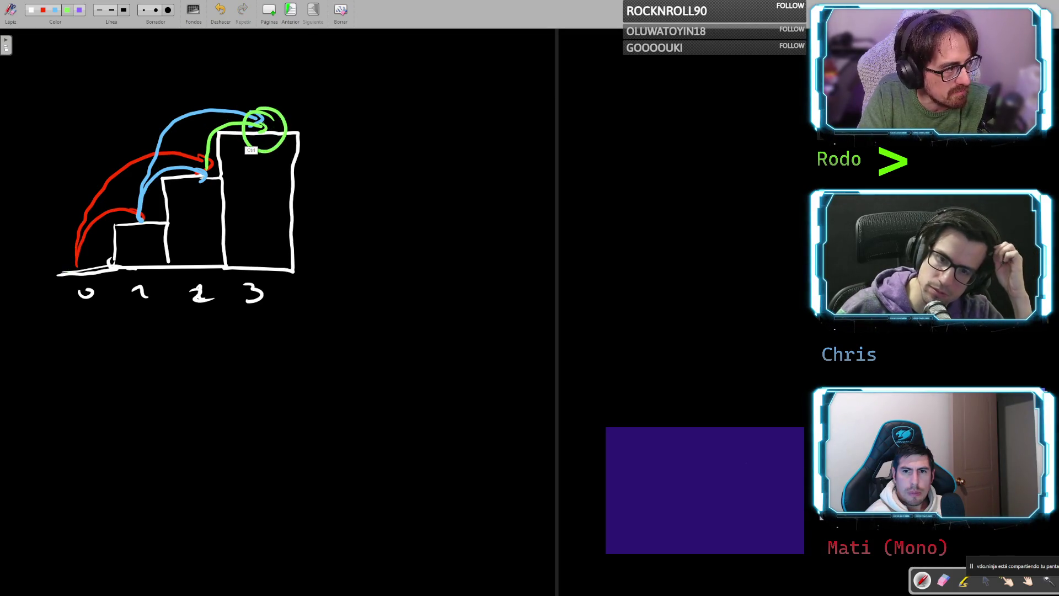
pyautogui.hotkey('ctrl', 'z')
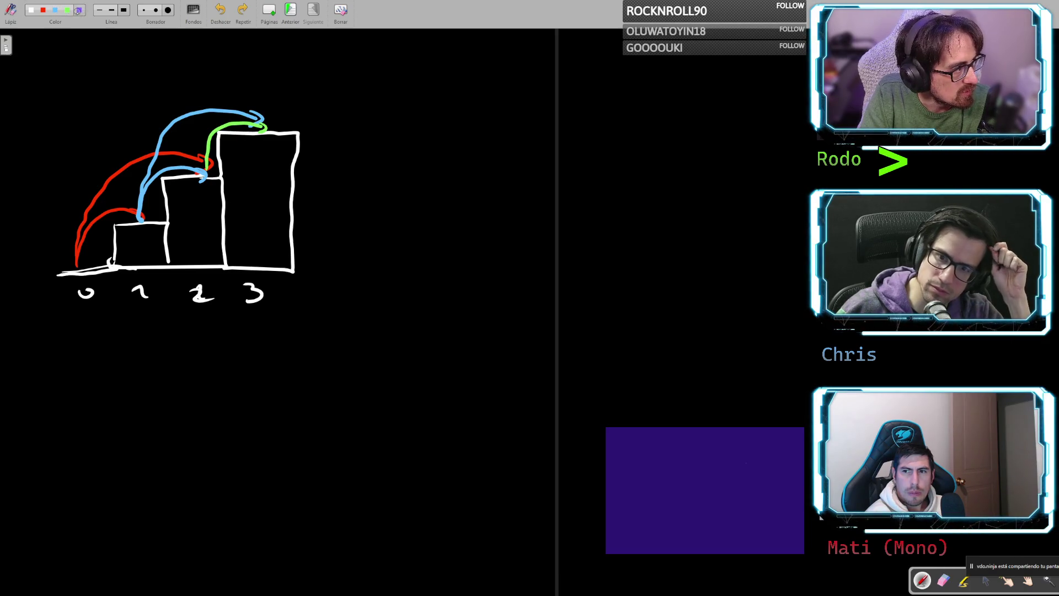
# - Draw a purple arc from the top of step 2 onto step 3
pyautogui.moveTo(76, 264)
pyautogui.mouseDown()
pyautogui.moveTo(130, 164)
pyautogui.moveTo(210, 165)
pyautogui.mouseUp()
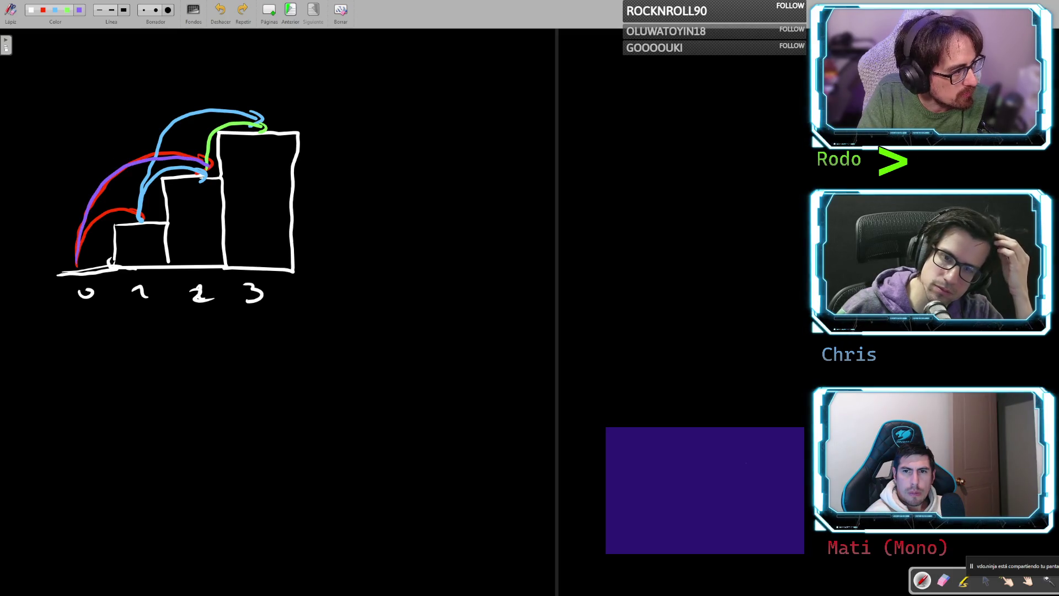
pyautogui.hotkey('ctrl', 'z')
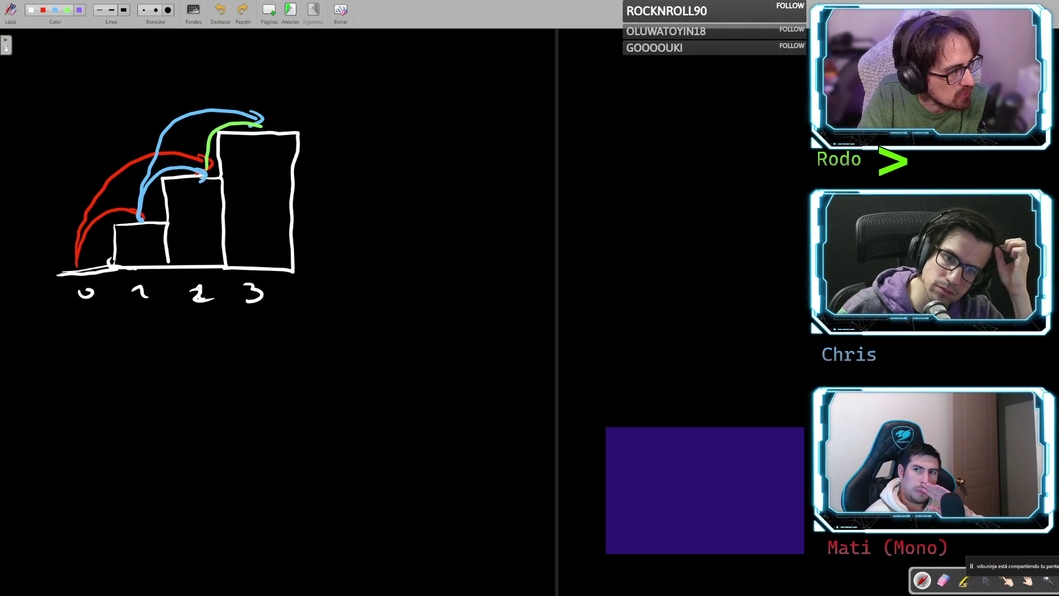
pyautogui.click(198, 177)
pyautogui.hotkey('ctrl', 'z')
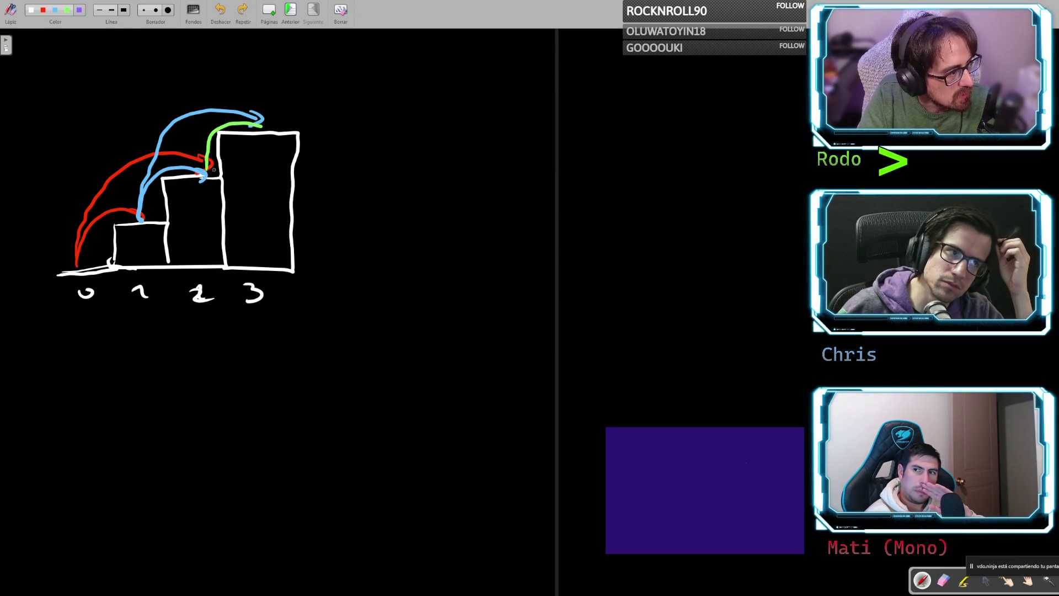
pyautogui.moveTo(211, 168)
pyautogui.mouseDown()
pyautogui.moveTo(209, 139)
pyautogui.moveTo(234, 113)
pyautogui.moveTo(282, 128)
pyautogui.mouseUp()
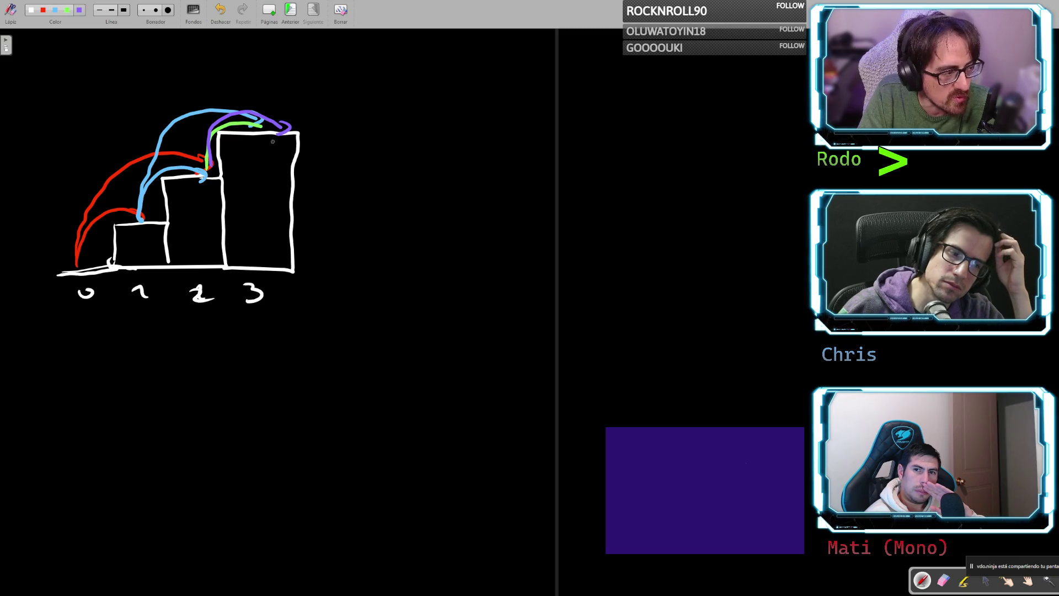
pyautogui.moveTo(232, 283); pyautogui.dragTo(259, 279)
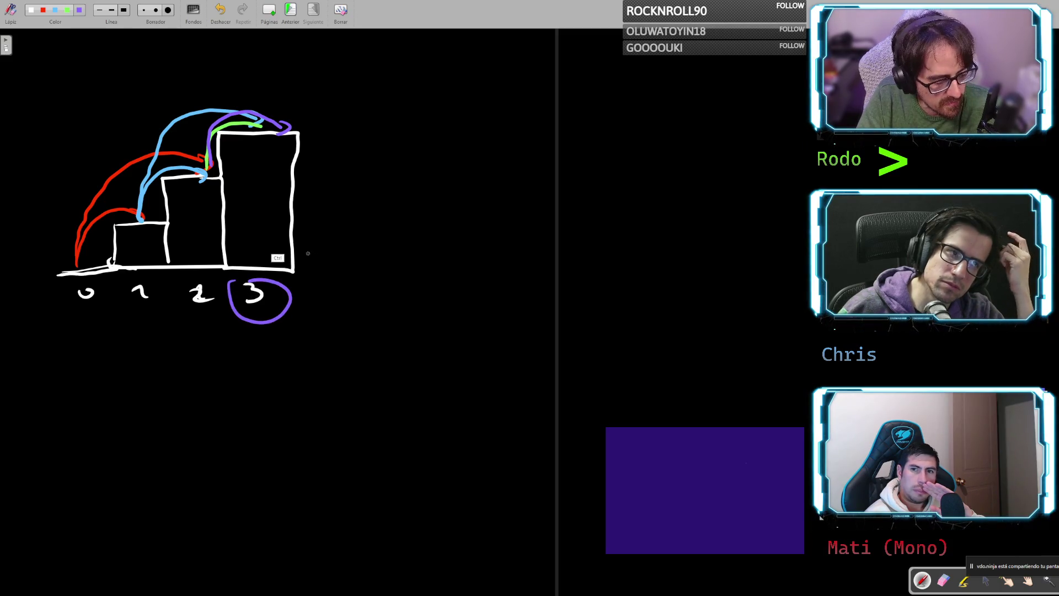
pyautogui.hotkey('ctrl', 'z')
pyautogui.moveTo(212, 131)
pyautogui.mouseDown()
pyautogui.moveTo(320, 91)
pyautogui.moveTo(399, 114)
pyautogui.mouseUp()
pyautogui.moveTo(389, 111); pyautogui.dragTo(395, 129)
pyautogui.hotkey('ctrl', 'z')
pyautogui.hotkey('ctrl', 'z')
pyautogui.hotkey('ctrl', 'z')
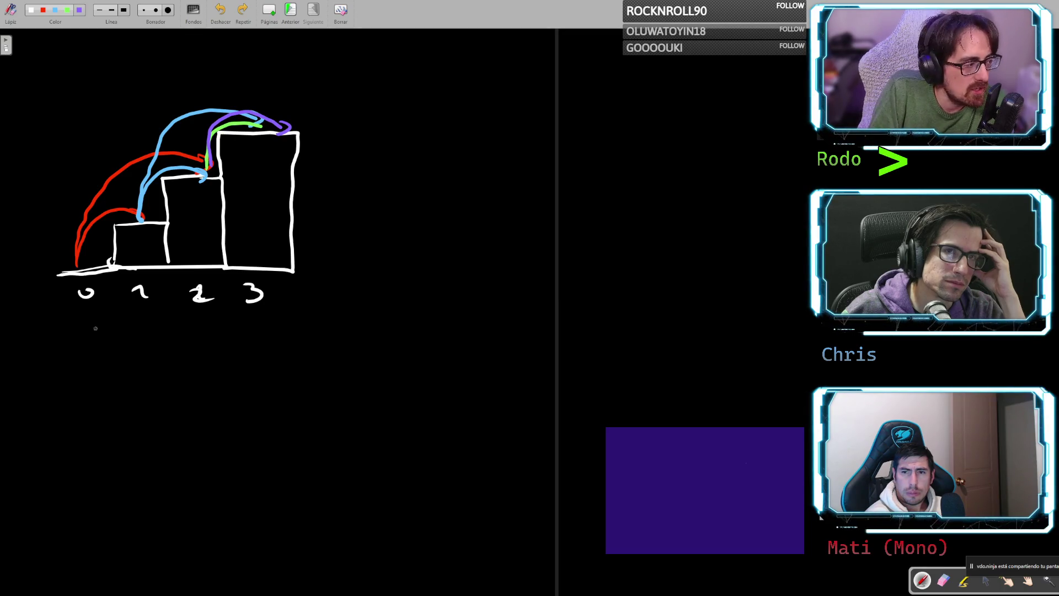
pyautogui.moveTo(100, 277)
pyautogui.mouseDown()
pyautogui.moveTo(176, 175)
pyautogui.moveTo(325, 134)
pyautogui.mouseUp()
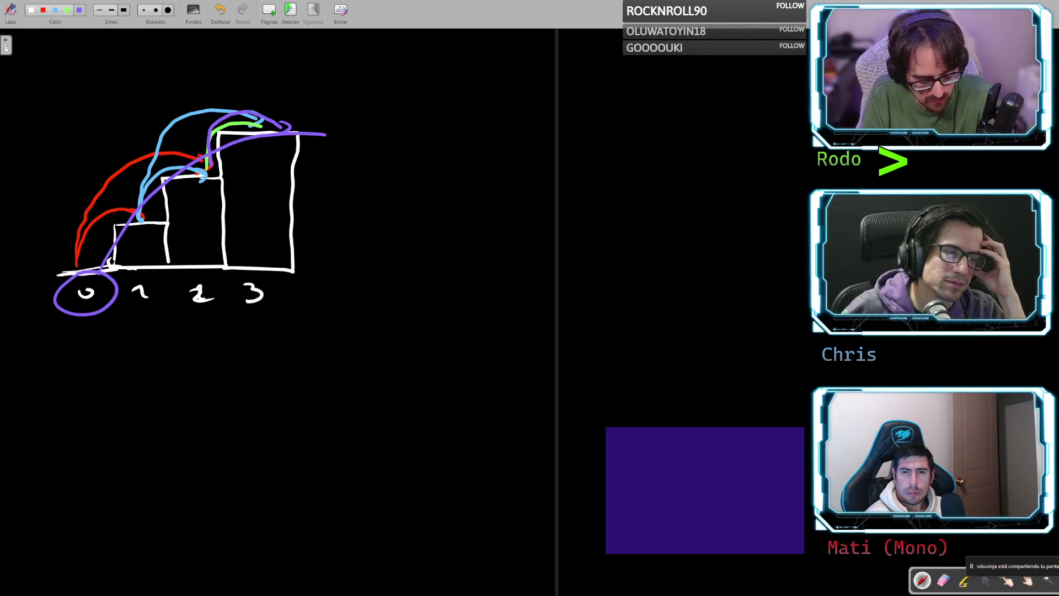
pyautogui.hotkey('ctrl', 'z')
pyautogui.hotkey('ctrl', 'z')
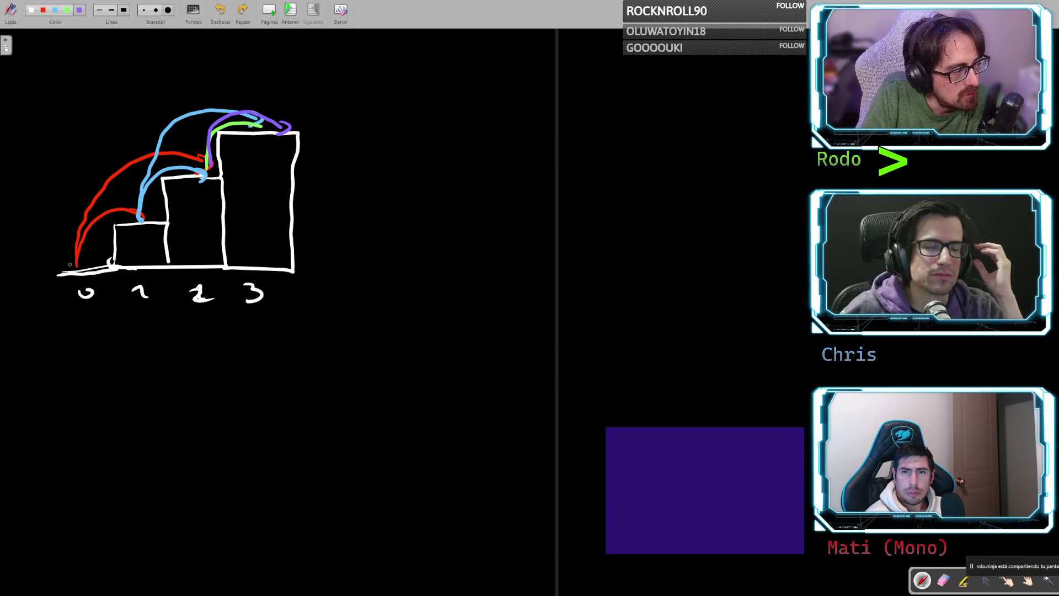
pyautogui.moveTo(74, 267); pyautogui.dragTo(143, 221)
pyautogui.hotkey('ctrl', 'z')
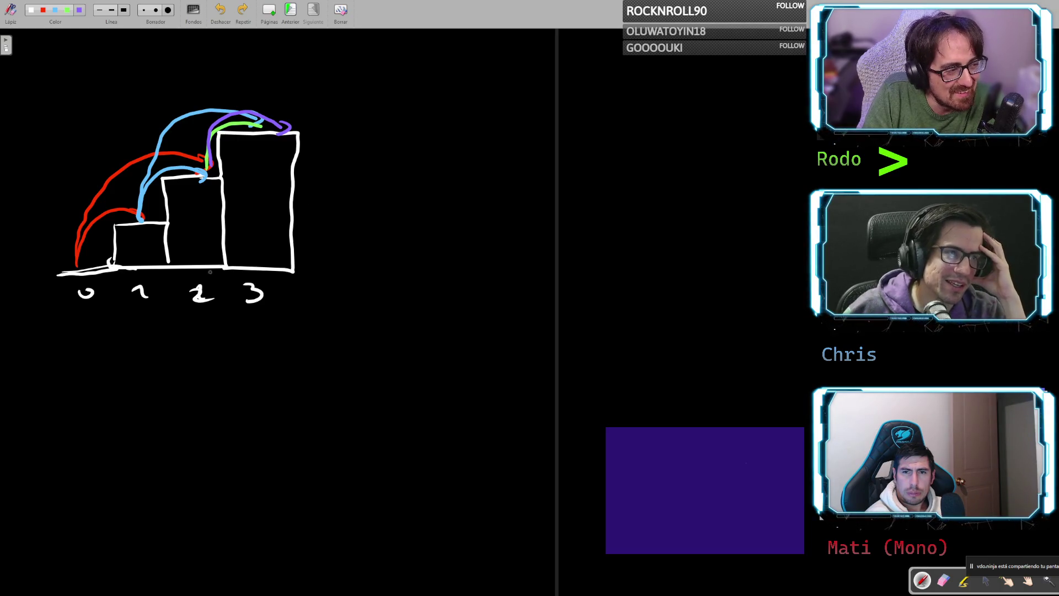
pyautogui.moveTo(242, 270); pyautogui.dragTo(301, 283)
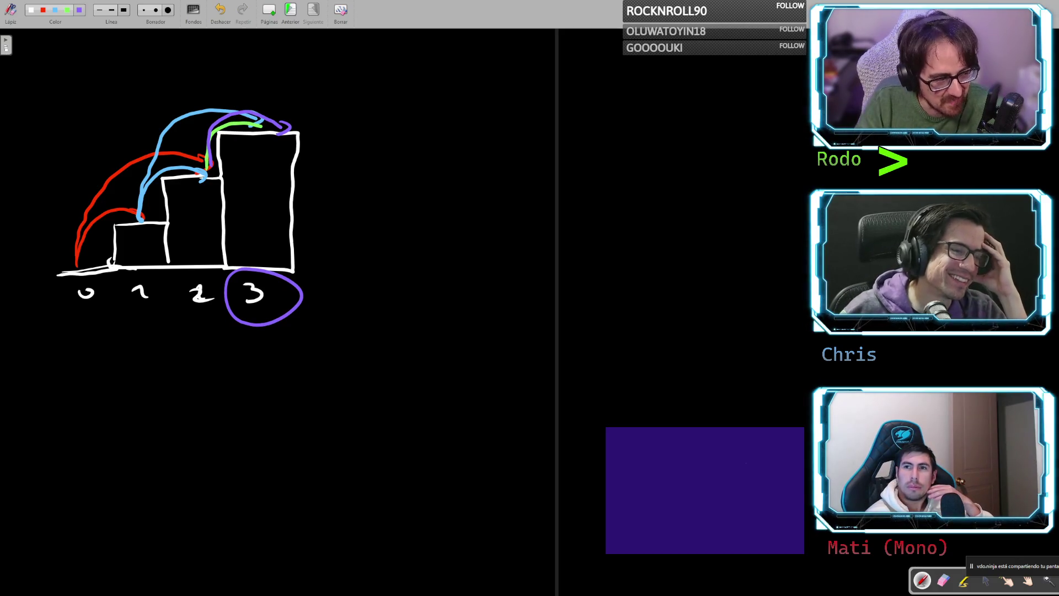
pyautogui.hotkey('ctrl', 'z')
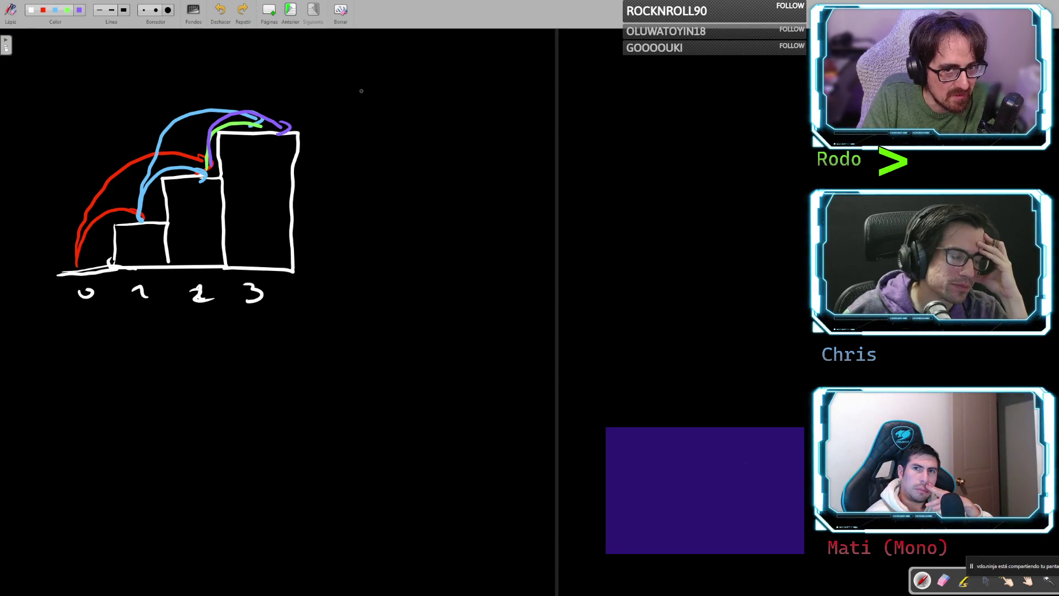
pyautogui.moveTo(288, 107)
pyautogui.mouseDown()
pyautogui.moveTo(232, 132)
pyautogui.moveTo(302, 166)
pyautogui.mouseUp()
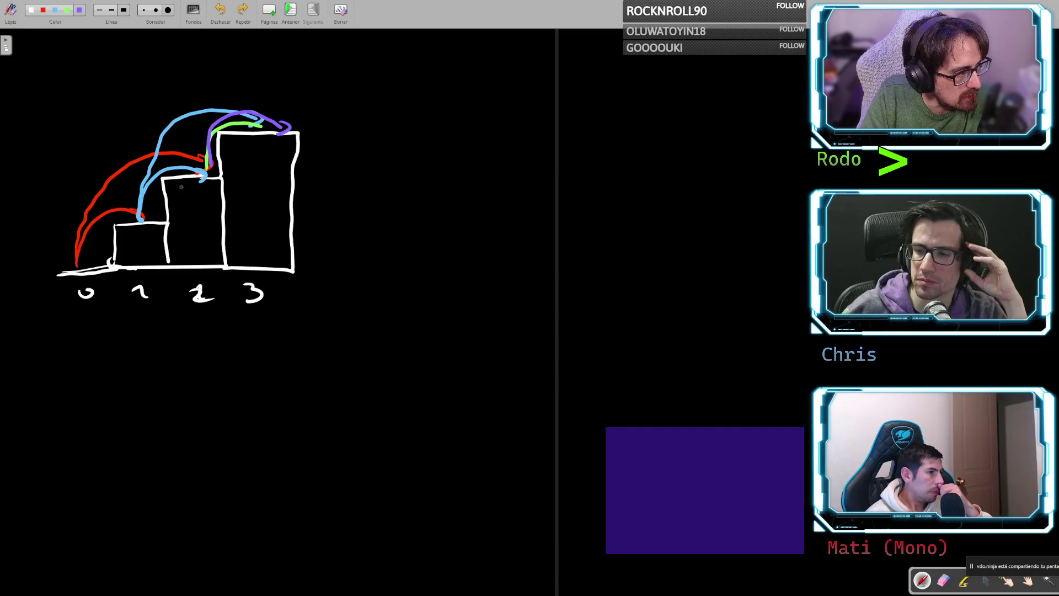
# - Handwrite C3 = 3 in purple to the right of the staircase
pyautogui.moveTo(308, 138)
pyautogui.mouseDown()
pyautogui.moveTo(237, 116)
pyautogui.moveTo(318, 138)
pyautogui.moveTo(385, 132)
pyautogui.mouseUp()
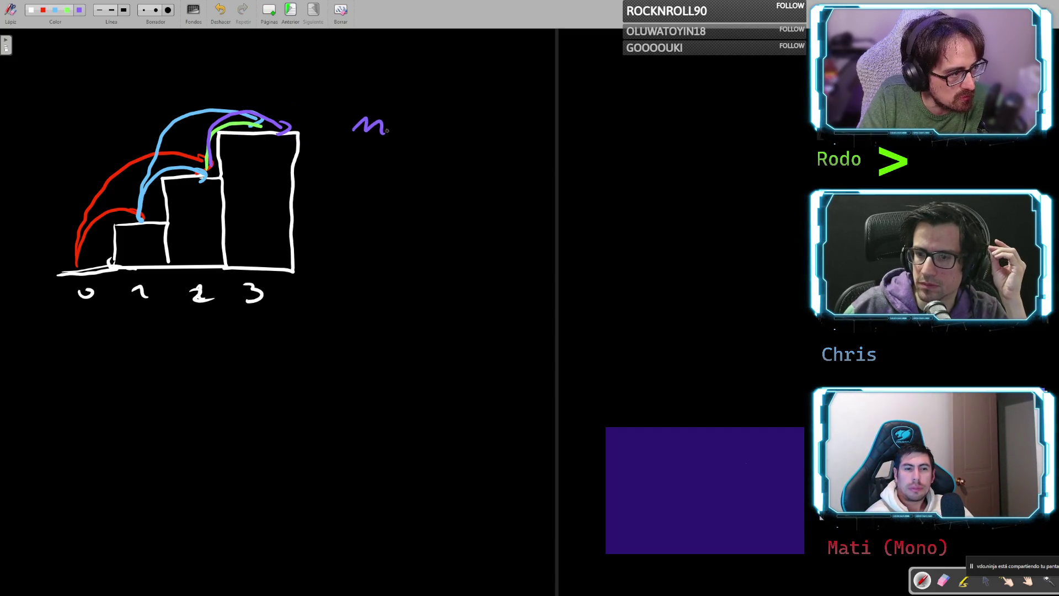
pyautogui.hotkey('ctrl', 'z')
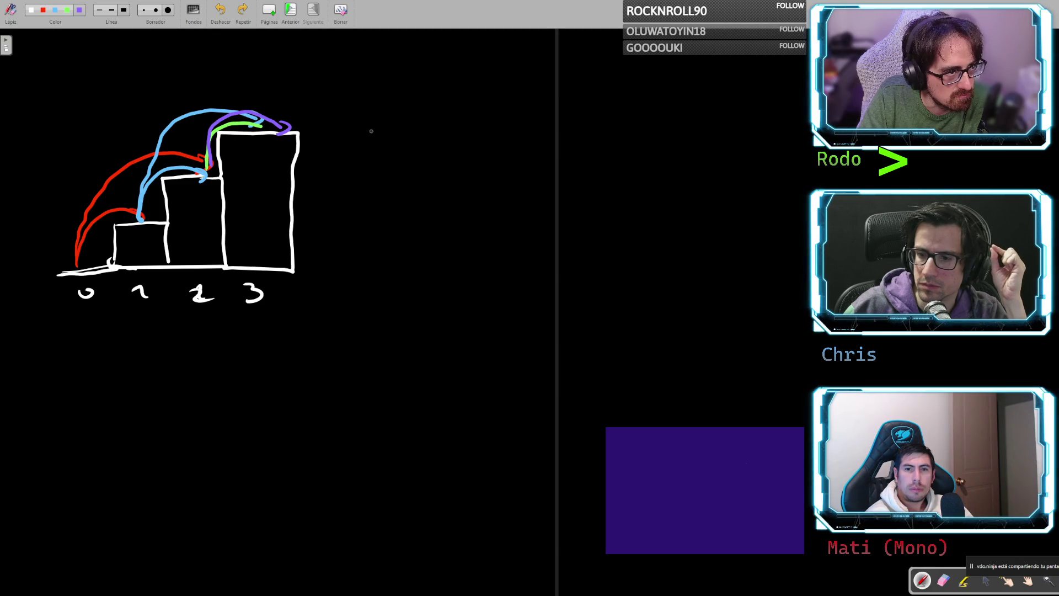
pyautogui.moveTo(400, 126)
pyautogui.mouseDown()
pyautogui.moveTo(400, 141)
pyautogui.moveTo(439, 129)
pyautogui.mouseUp()
pyautogui.moveTo(418, 140)
pyautogui.mouseDown()
pyautogui.moveTo(473, 134)
pyautogui.moveTo(466, 148)
pyautogui.mouseUp()
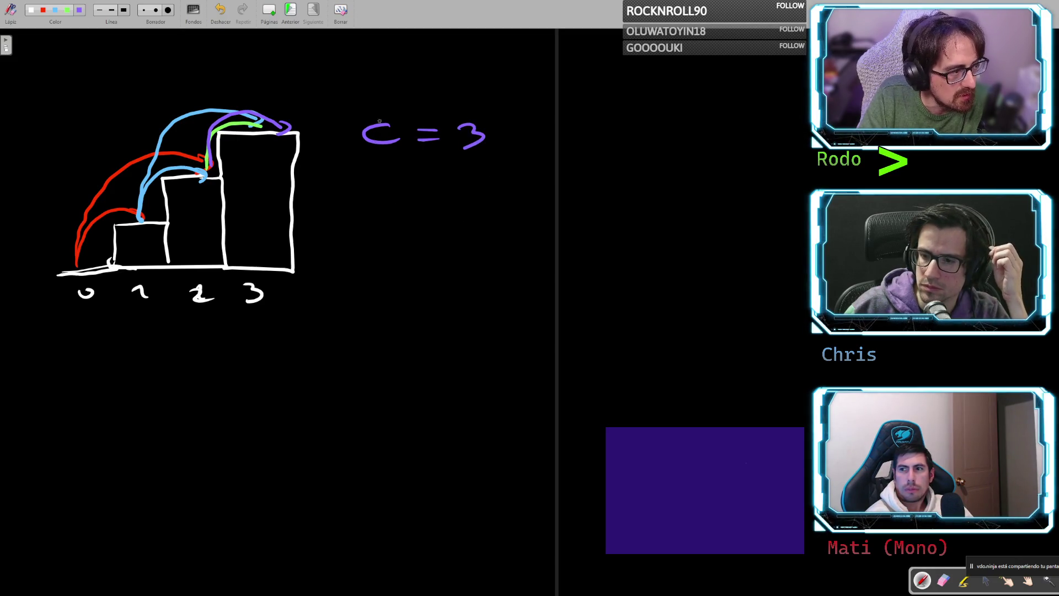
pyautogui.moveTo(398, 148)
pyautogui.mouseDown()
pyautogui.moveTo(408, 154)
pyautogui.moveTo(399, 161)
pyautogui.mouseUp()
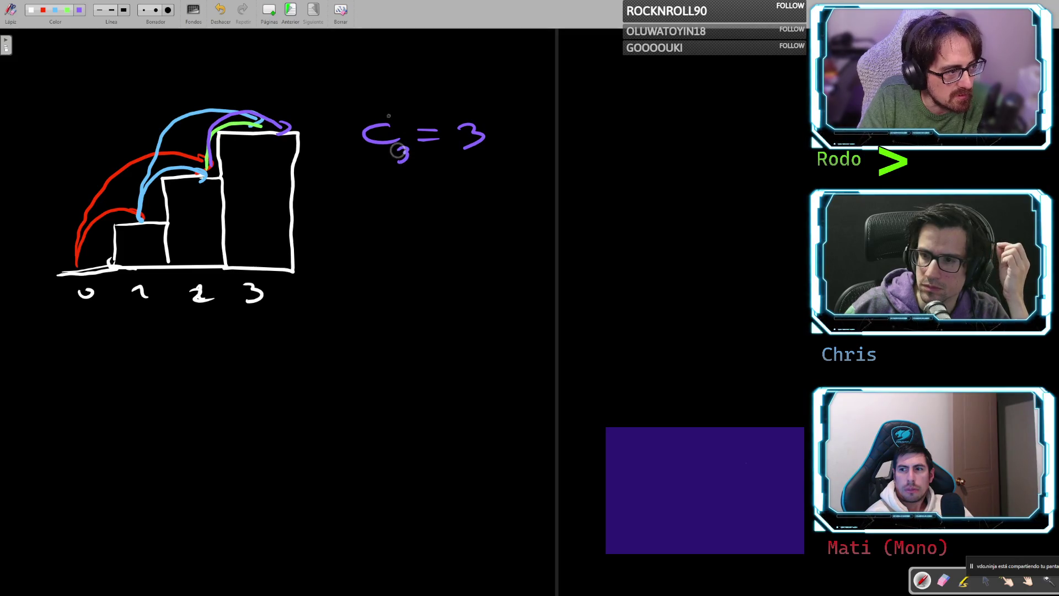
# - Write C2 = 2 and C1 = 1 above it, and start C4 below
pyautogui.moveTo(384, 81)
pyautogui.mouseDown()
pyautogui.moveTo(366, 82)
pyautogui.moveTo(399, 108)
pyautogui.moveTo(441, 86)
pyautogui.mouseUp()
pyautogui.moveTo(422, 94)
pyautogui.mouseDown()
pyautogui.moveTo(475, 87)
pyautogui.moveTo(486, 103)
pyautogui.mouseUp()
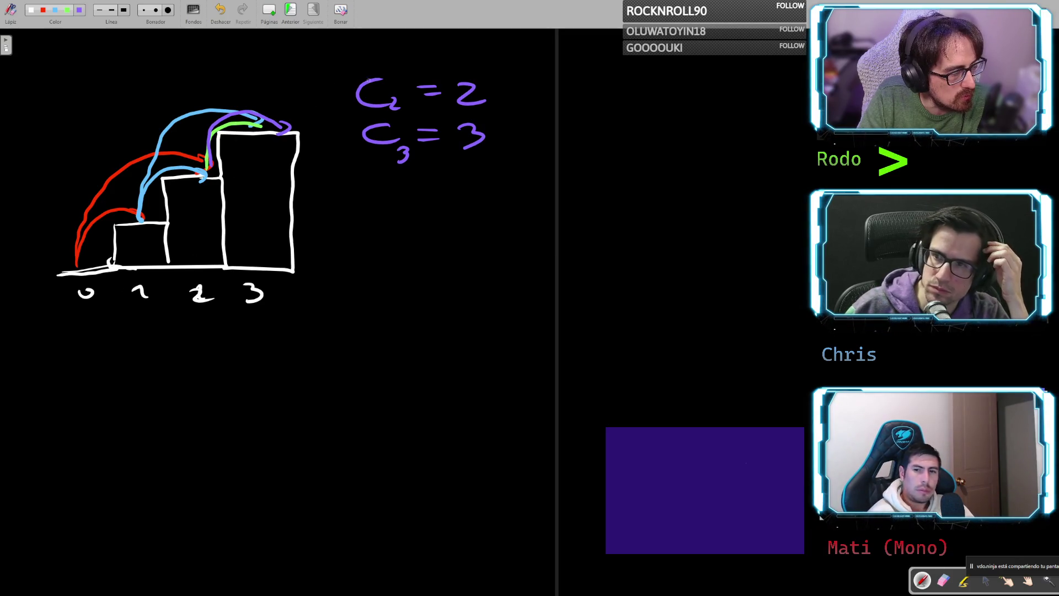
pyautogui.moveTo(379, 43)
pyautogui.mouseDown()
pyautogui.moveTo(370, 62)
pyautogui.moveTo(440, 48)
pyautogui.mouseUp()
pyautogui.moveTo(425, 57); pyautogui.dragTo(478, 44)
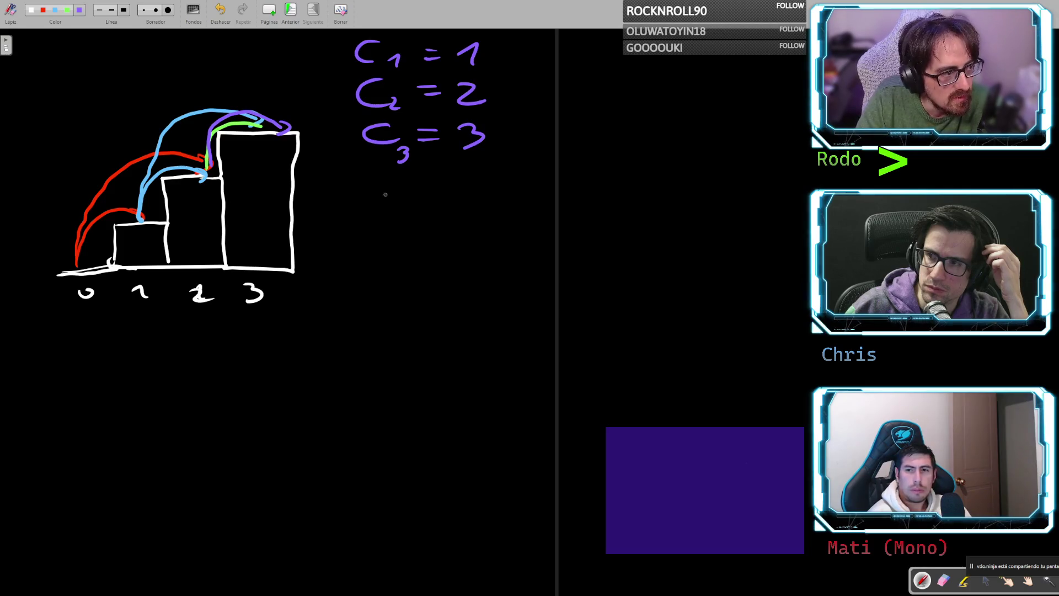
pyautogui.moveTo(385, 197)
pyautogui.mouseDown()
pyautogui.moveTo(368, 217)
pyautogui.moveTo(418, 233)
pyautogui.mouseUp()
# - Add subscript 5, three continuation dots and Cm = below the purple list
pyautogui.moveTo(411, 275); pyautogui.dragTo(410, 286)
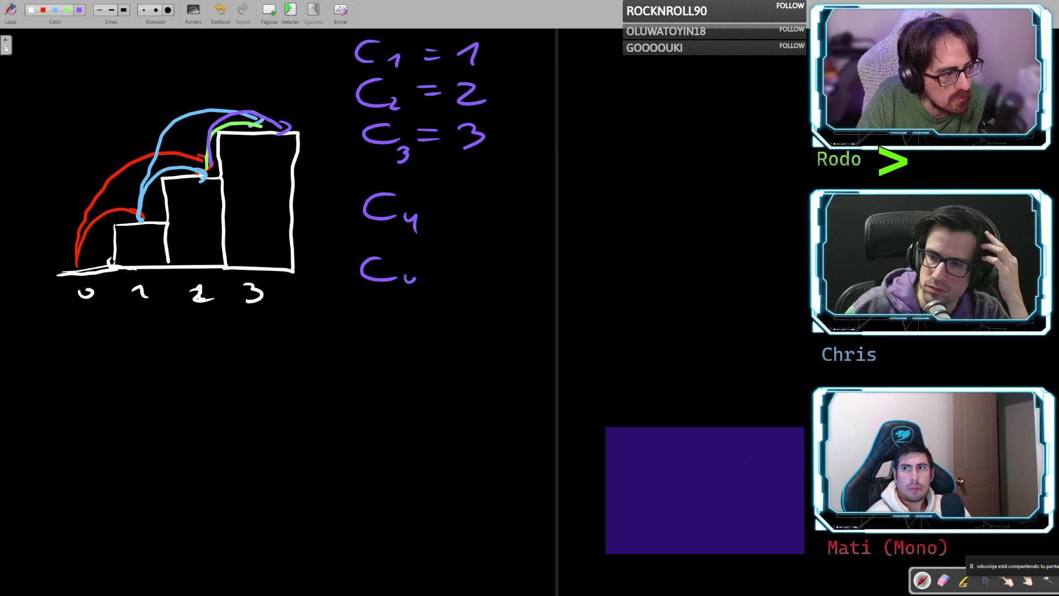
pyautogui.click(390, 317)
pyautogui.click(393, 335)
pyautogui.click(395, 351)
pyautogui.moveTo(388, 404)
pyautogui.mouseDown()
pyautogui.moveTo(401, 427)
pyautogui.moveTo(428, 429)
pyautogui.moveTo(462, 401)
pyautogui.moveTo(469, 448)
pyautogui.moveTo(646, 427)
pyautogui.moveTo(490, 383)
pyautogui.mouseUp()
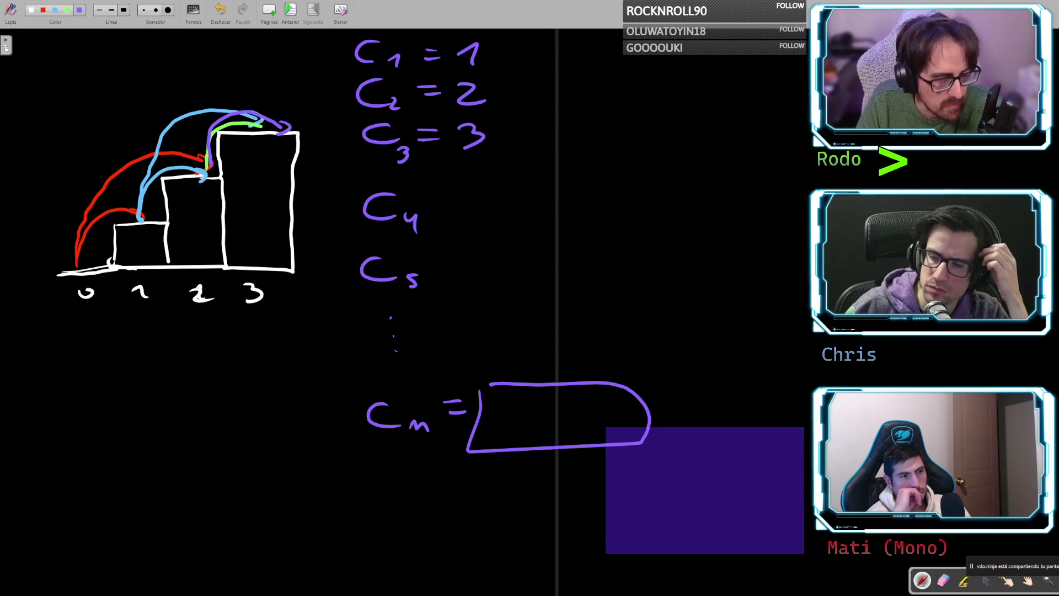
pyautogui.hotkey('ctrl', 'z')
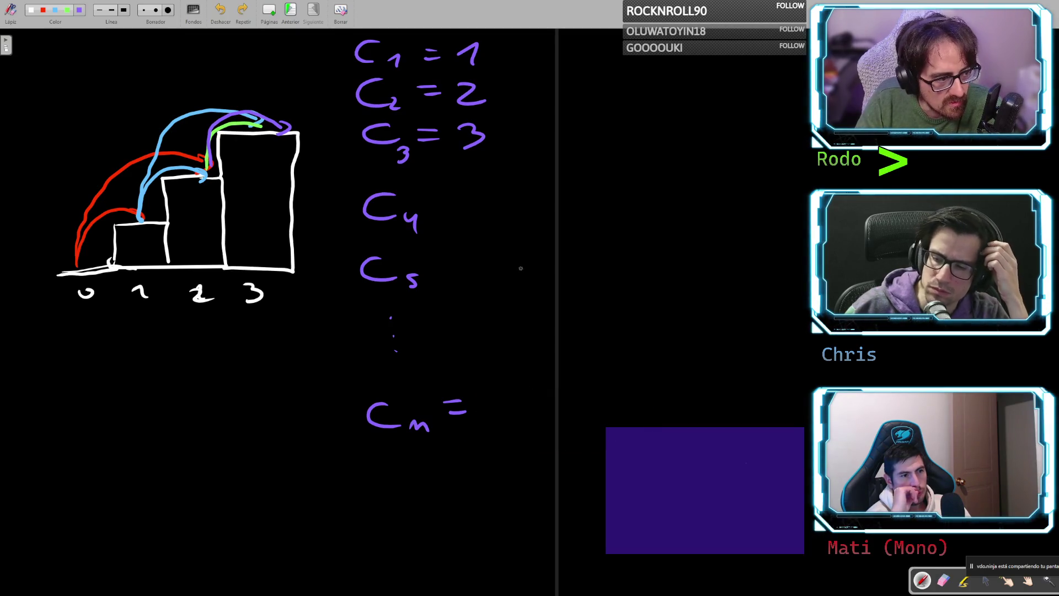
# - Add equals signs after C4 and C5, removing an ellipse drawn around the staircase
pyautogui.moveTo(436, 264); pyautogui.dragTo(457, 263)
pyautogui.moveTo(436, 275); pyautogui.dragTo(457, 274)
pyautogui.moveTo(436, 216)
pyautogui.mouseDown()
pyautogui.moveTo(458, 215)
pyautogui.moveTo(459, 226)
pyautogui.mouseUp()
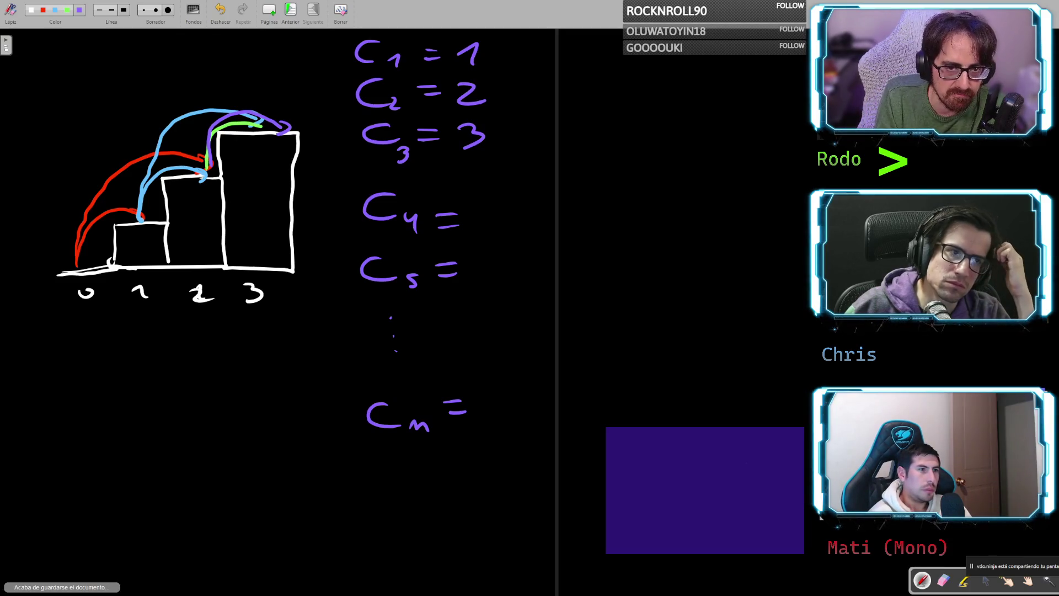
pyautogui.moveTo(204, 72)
pyautogui.mouseDown()
pyautogui.moveTo(256, 59)
pyautogui.moveTo(296, 176)
pyautogui.moveTo(185, 69)
pyautogui.mouseUp()
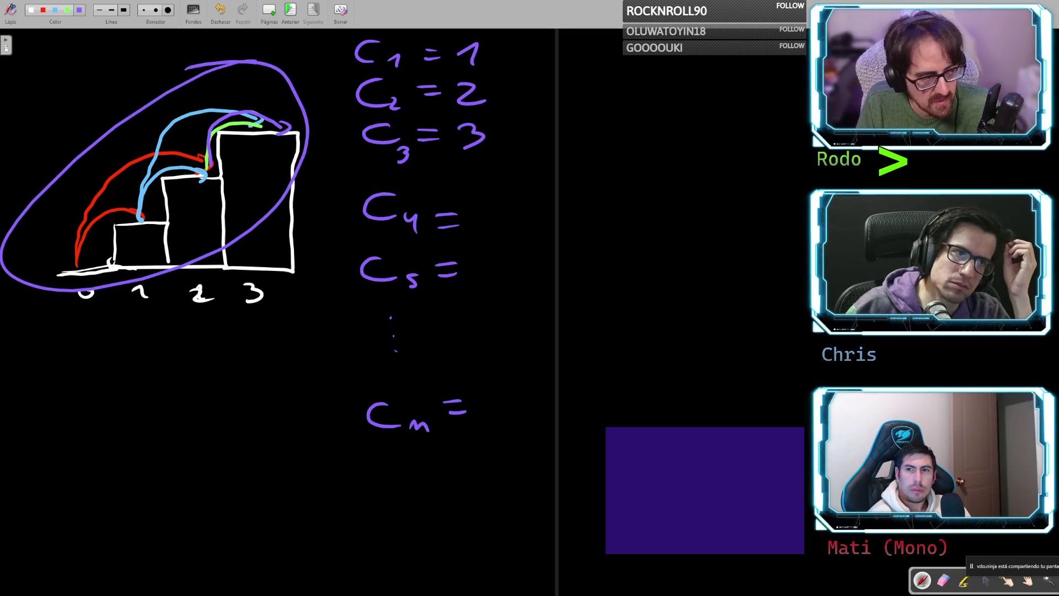
pyautogui.hotkey('ctrl', 'z')
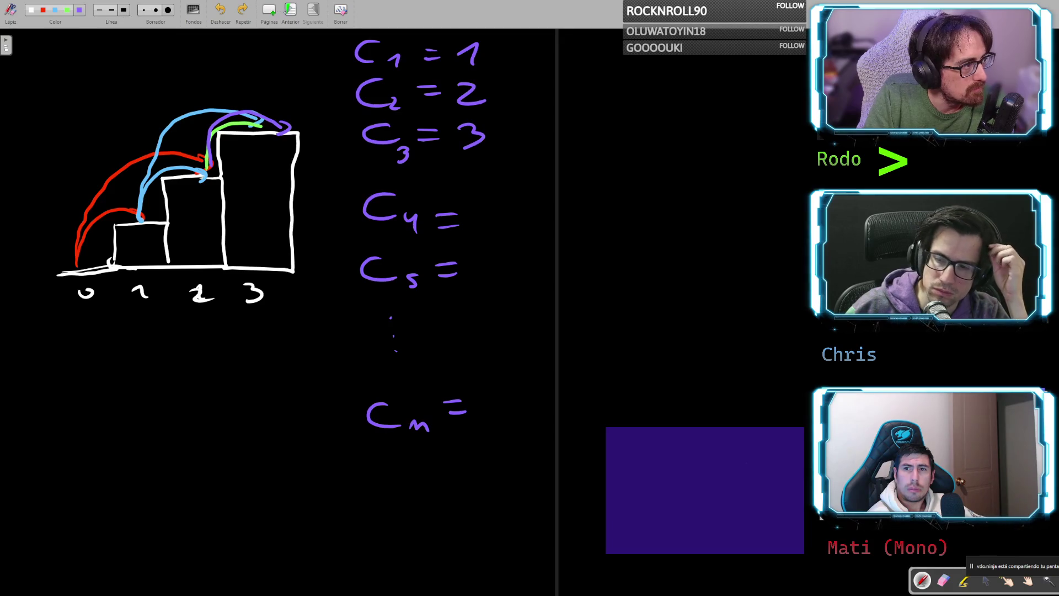
# - Clear the whiteboard and draw a white root node labelled 0
pyautogui.click(341, 10)
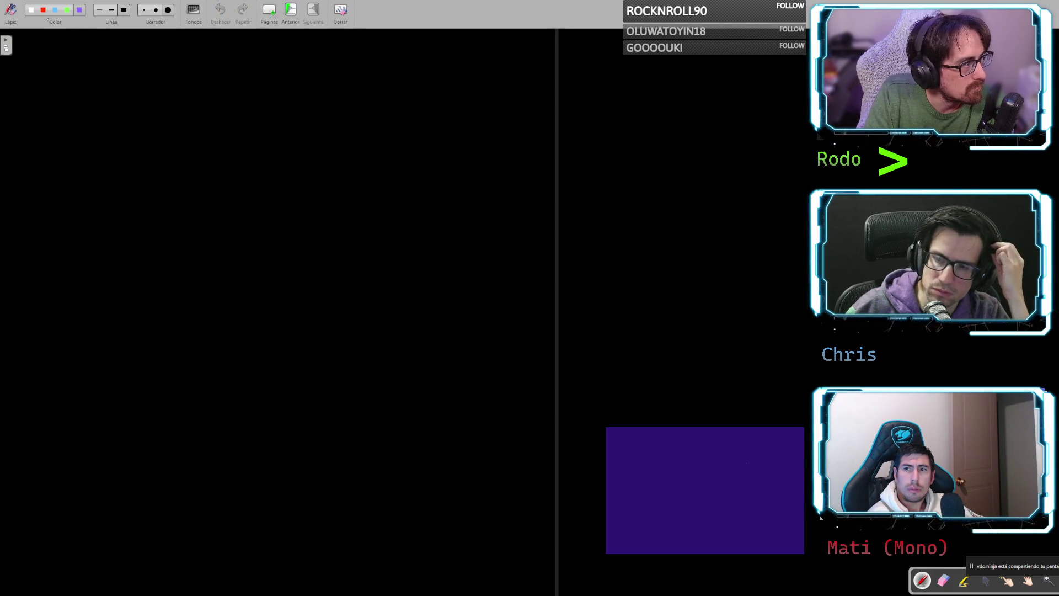
pyautogui.click(31, 10)
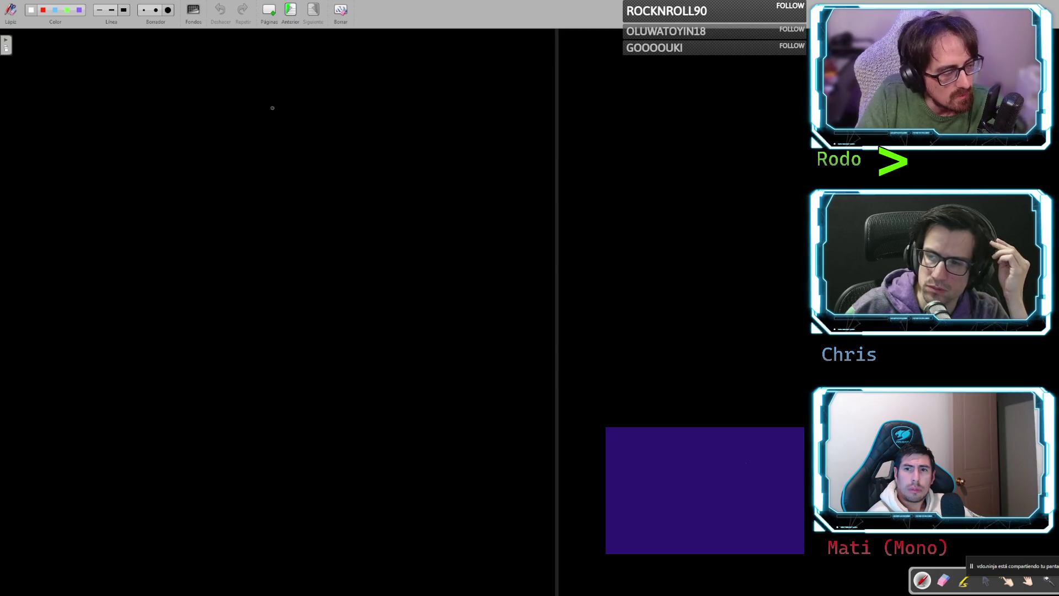
pyautogui.moveTo(312, 106)
pyautogui.mouseDown()
pyautogui.moveTo(276, 105)
pyautogui.moveTo(315, 101)
pyautogui.mouseUp()
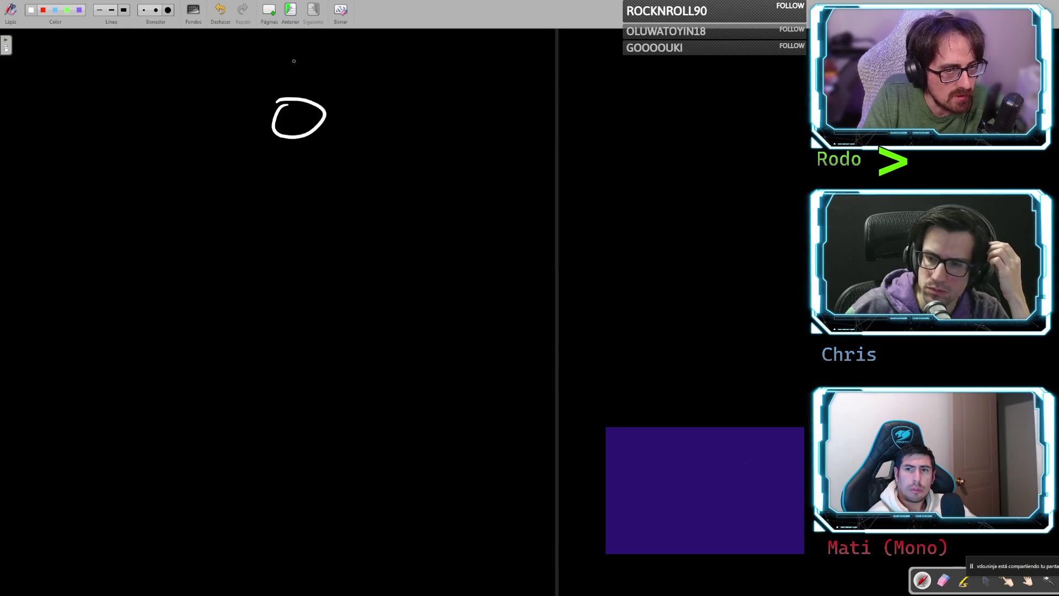
pyautogui.hotkey('ctrl', 'z')
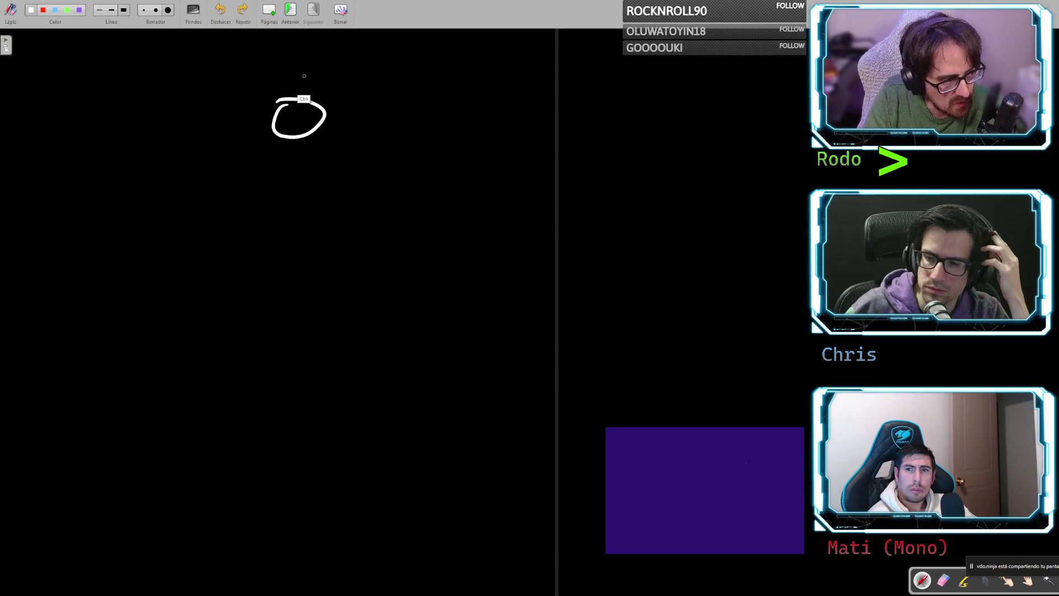
pyautogui.moveTo(279, 101); pyautogui.dragTo(271, 117)
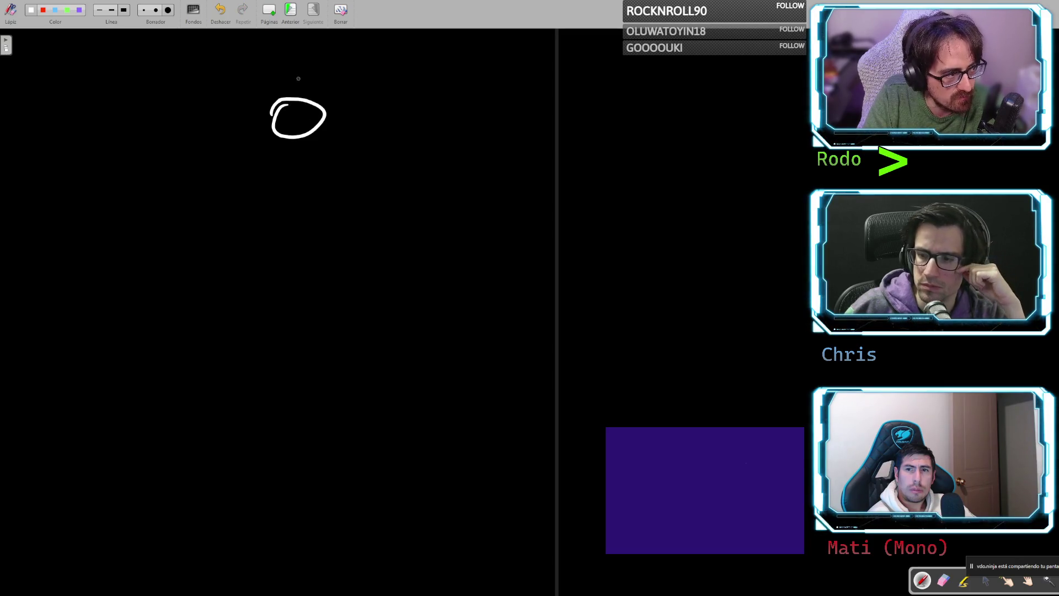
pyautogui.moveTo(293, 73)
pyautogui.mouseDown()
pyautogui.moveTo(302, 78)
pyautogui.moveTo(285, 75)
pyautogui.mouseUp()
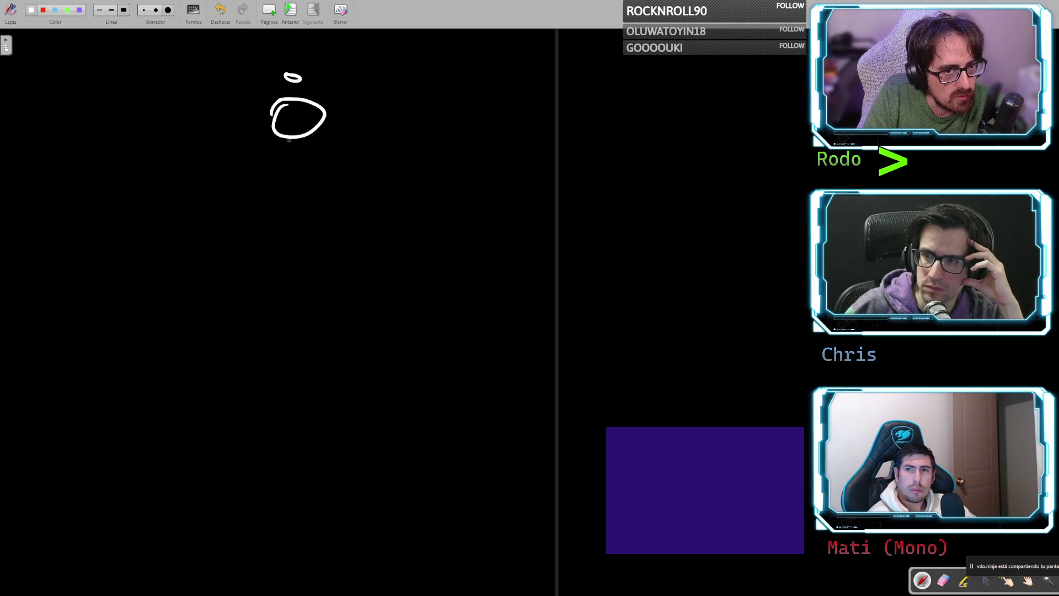
# - Branch the root via edges labelled 1 and 2 to circled nodes 1 and 2
pyautogui.moveTo(289, 138); pyautogui.dragTo(241, 201)
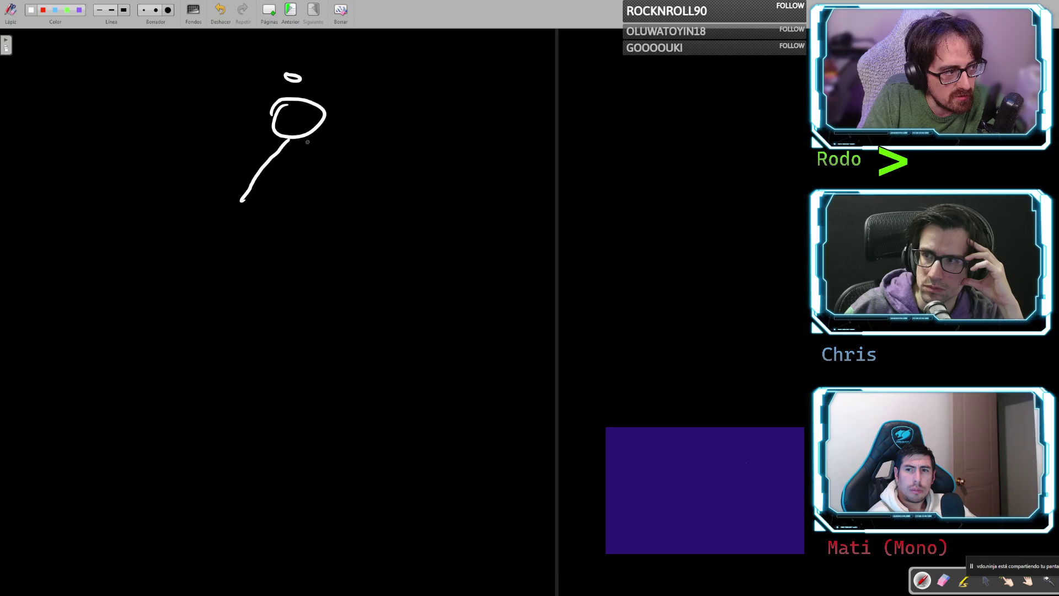
pyautogui.moveTo(310, 139); pyautogui.dragTo(349, 206)
pyautogui.moveTo(244, 165); pyautogui.dragTo(230, 161)
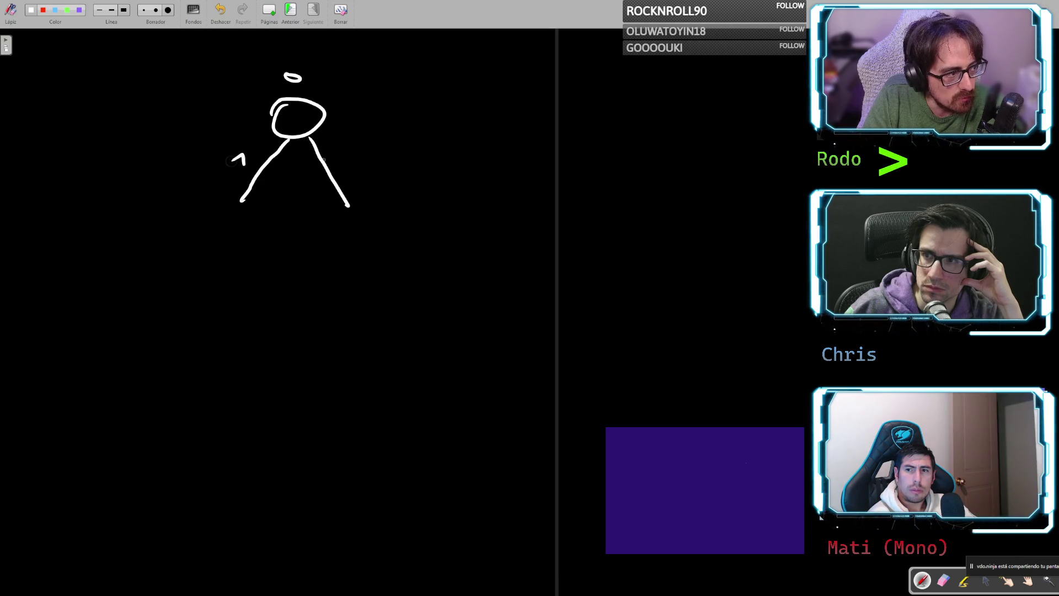
pyautogui.moveTo(342, 157); pyautogui.dragTo(361, 166)
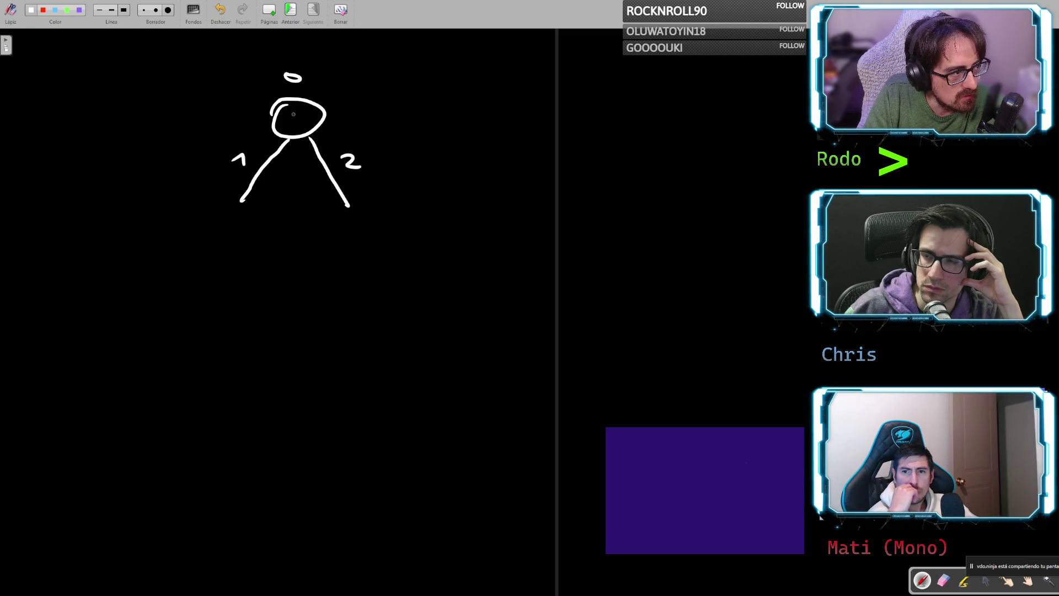
pyautogui.moveTo(224, 229)
pyautogui.mouseDown()
pyautogui.moveTo(238, 237)
pyautogui.moveTo(203, 243)
pyautogui.moveTo(255, 218)
pyautogui.moveTo(243, 206)
pyautogui.mouseUp()
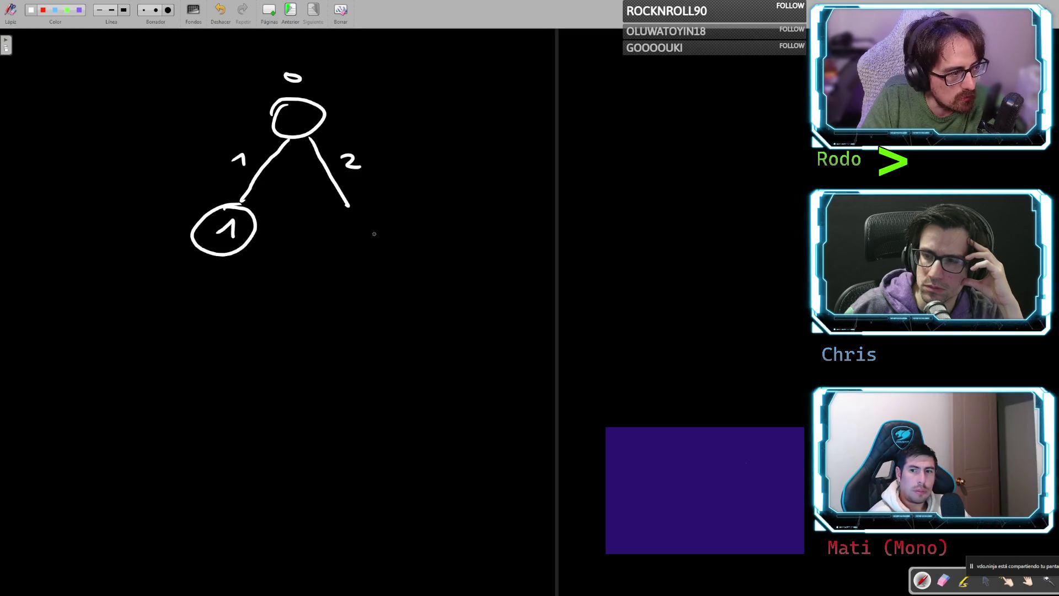
pyautogui.moveTo(346, 227)
pyautogui.mouseDown()
pyautogui.moveTo(365, 242)
pyautogui.moveTo(385, 235)
pyautogui.moveTo(350, 208)
pyautogui.mouseUp()
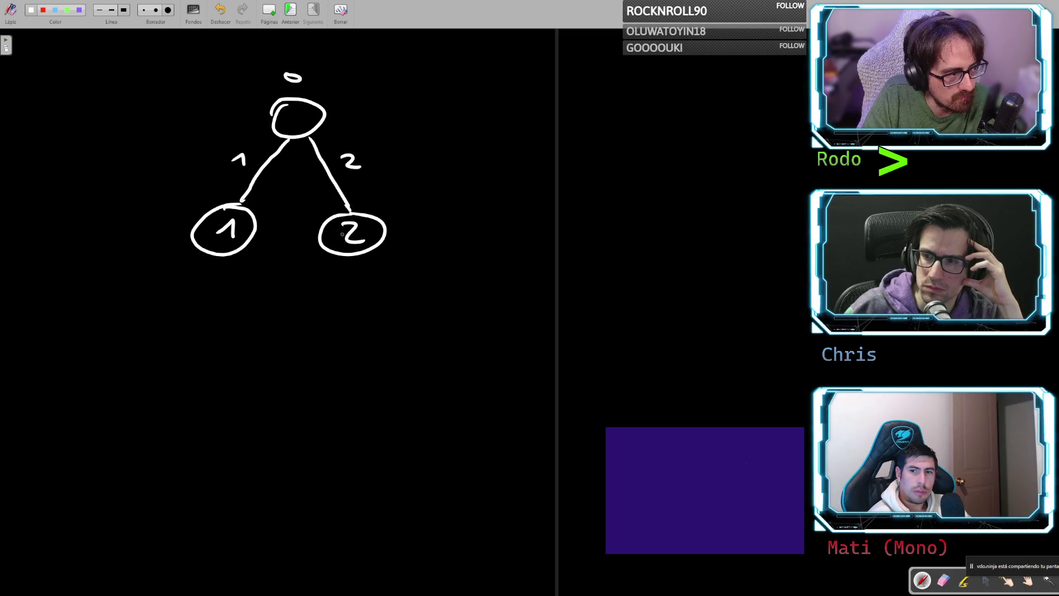
# - Branch node 1 via edges 1 and 2 to circled nodes 2 and 3
pyautogui.moveTo(210, 256); pyautogui.dragTo(153, 318)
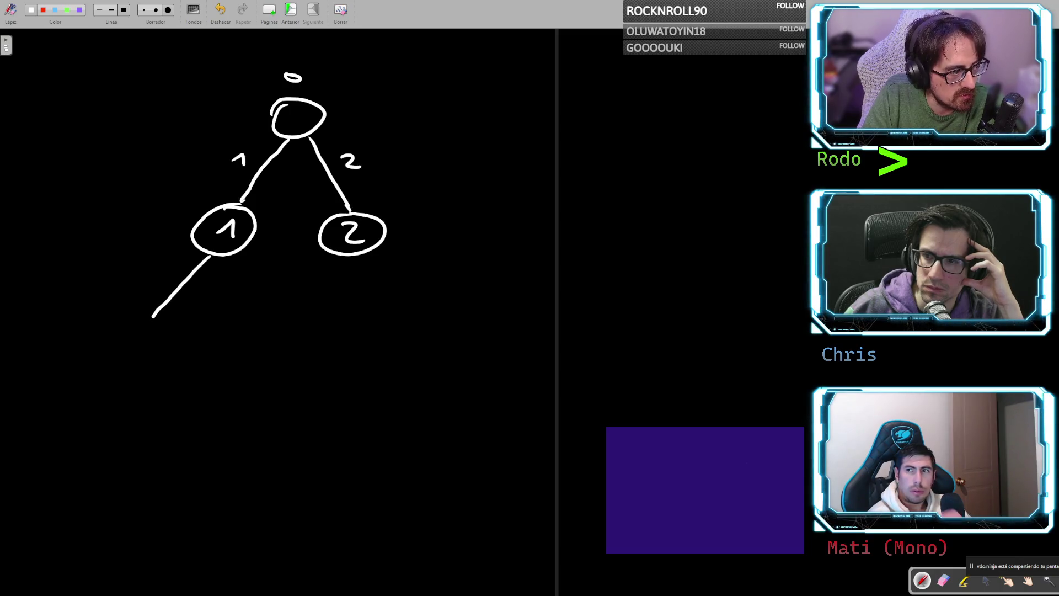
pyautogui.moveTo(223, 257); pyautogui.dragTo(275, 322)
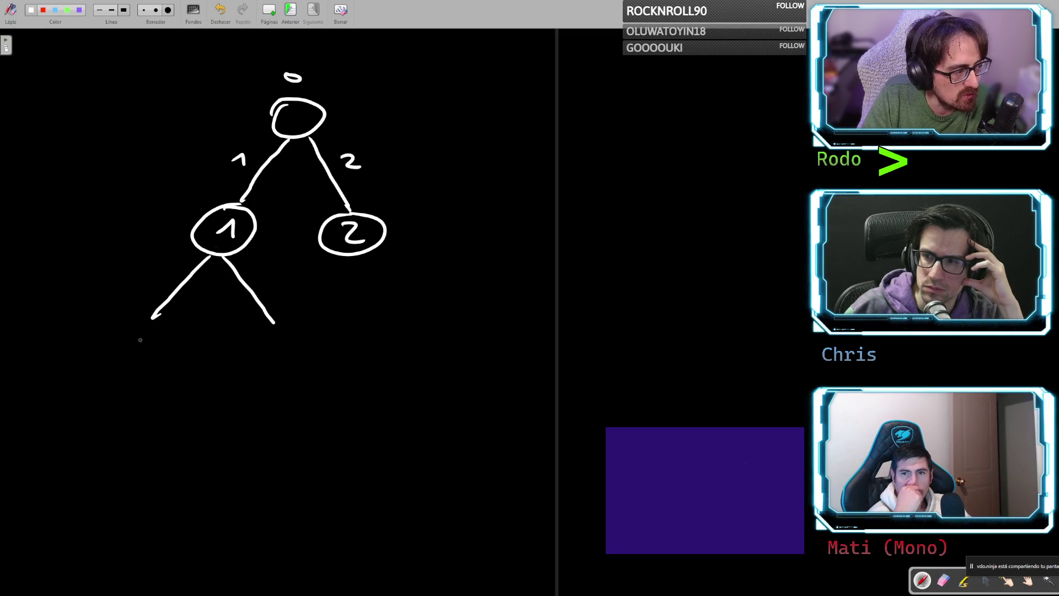
pyautogui.moveTo(134, 348); pyautogui.dragTo(142, 343)
pyautogui.moveTo(157, 271); pyautogui.dragTo(170, 279)
pyautogui.moveTo(256, 271); pyautogui.dragTo(273, 282)
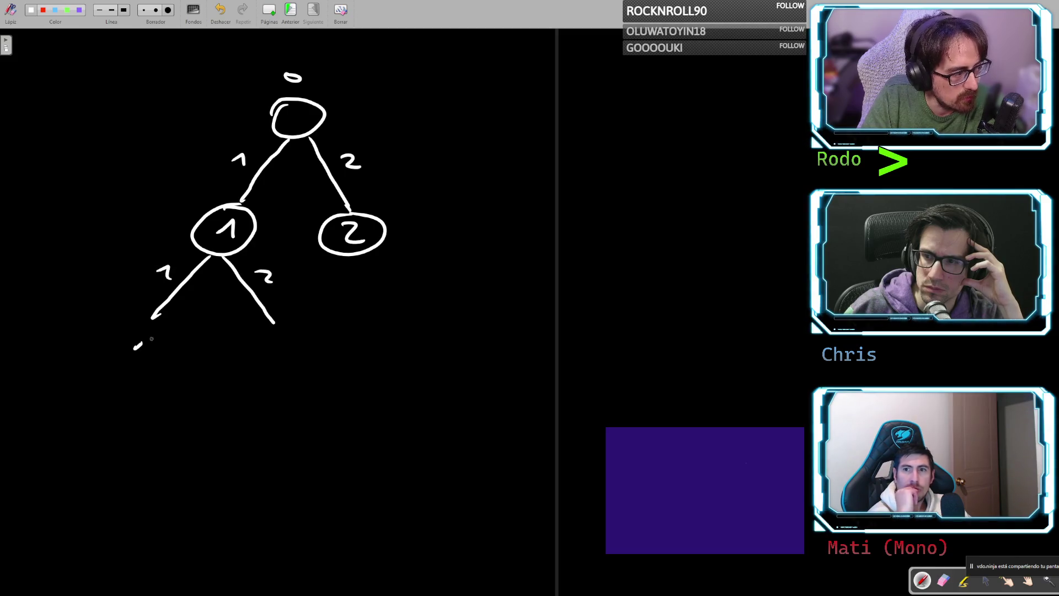
pyautogui.moveTo(139, 342)
pyautogui.mouseDown()
pyautogui.moveTo(144, 362)
pyautogui.moveTo(160, 368)
pyautogui.moveTo(147, 378)
pyautogui.moveTo(130, 329)
pyautogui.moveTo(116, 335)
pyautogui.mouseUp()
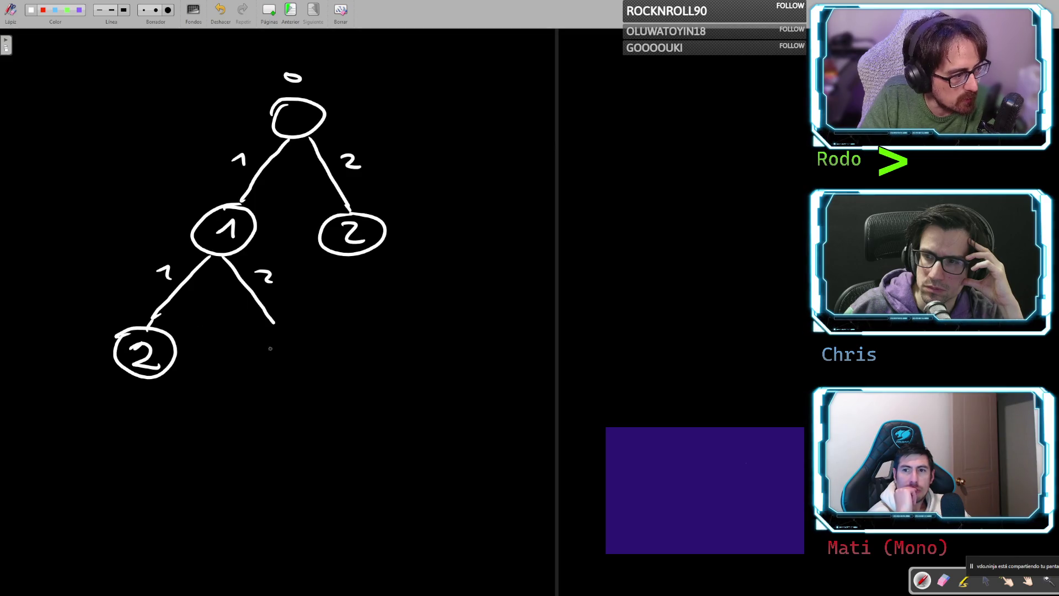
pyautogui.moveTo(270, 349)
pyautogui.mouseDown()
pyautogui.moveTo(276, 365)
pyautogui.moveTo(259, 364)
pyautogui.moveTo(272, 331)
pyautogui.mouseUp()
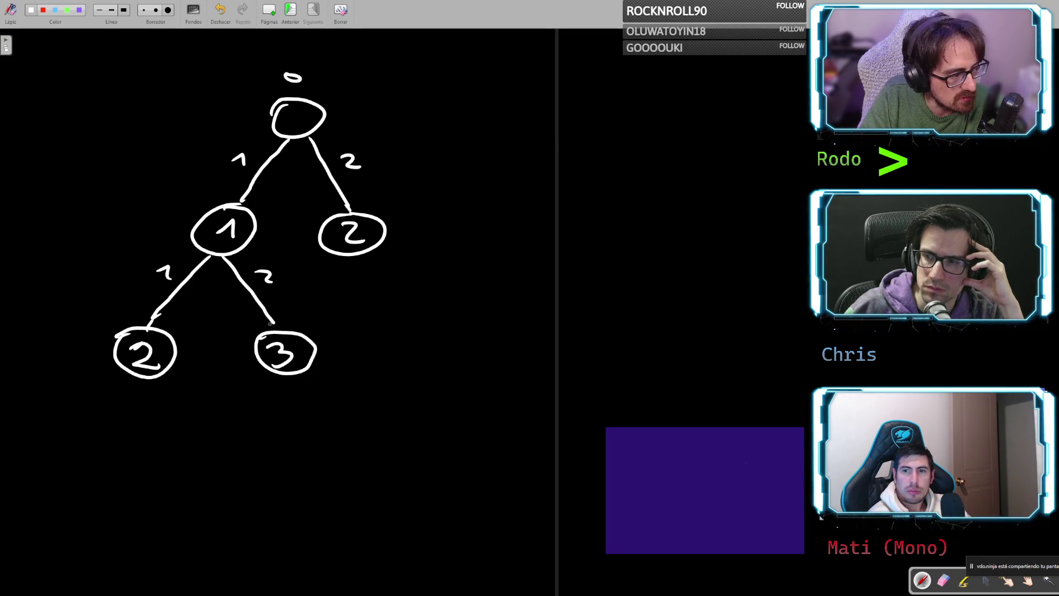
# - Draw two branches from the right 2, and a chain 3 then 4 under the lower-left 2
pyautogui.moveTo(361, 265)
pyautogui.mouseDown()
pyautogui.moveTo(349, 368)
pyautogui.moveTo(364, 337)
pyautogui.mouseUp()
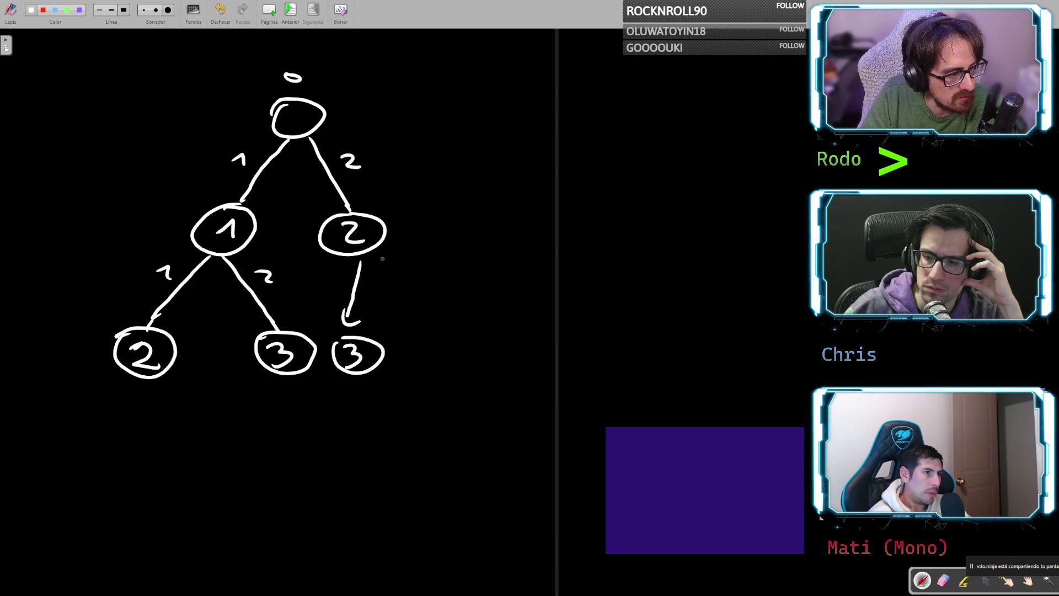
pyautogui.moveTo(379, 259)
pyautogui.mouseDown()
pyautogui.moveTo(436, 319)
pyautogui.moveTo(434, 354)
pyautogui.moveTo(446, 364)
pyautogui.moveTo(449, 335)
pyautogui.mouseUp()
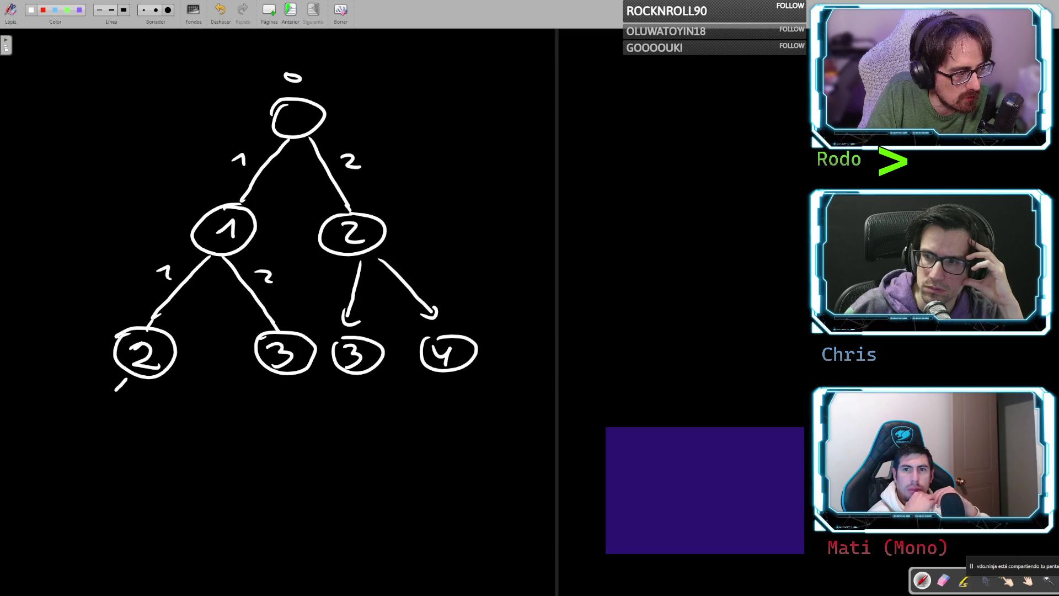
pyautogui.moveTo(115, 390); pyautogui.dragTo(90, 420)
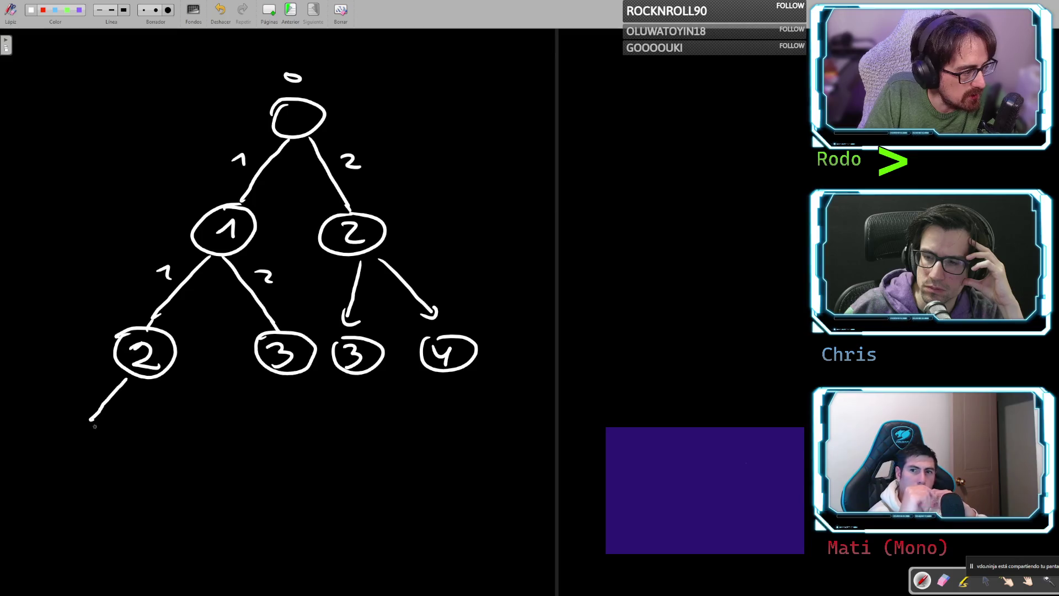
pyautogui.moveTo(88, 431)
pyautogui.mouseDown()
pyautogui.moveTo(73, 434)
pyautogui.moveTo(85, 454)
pyautogui.mouseUp()
pyautogui.moveTo(69, 432)
pyautogui.mouseDown()
pyautogui.moveTo(60, 450)
pyautogui.moveTo(105, 441)
pyautogui.moveTo(33, 531)
pyautogui.moveTo(43, 523)
pyautogui.mouseUp()
pyautogui.moveTo(25, 518)
pyautogui.mouseDown()
pyautogui.moveTo(55, 527)
pyautogui.moveTo(11, 589)
pyautogui.moveTo(30, 586)
pyautogui.mouseUp()
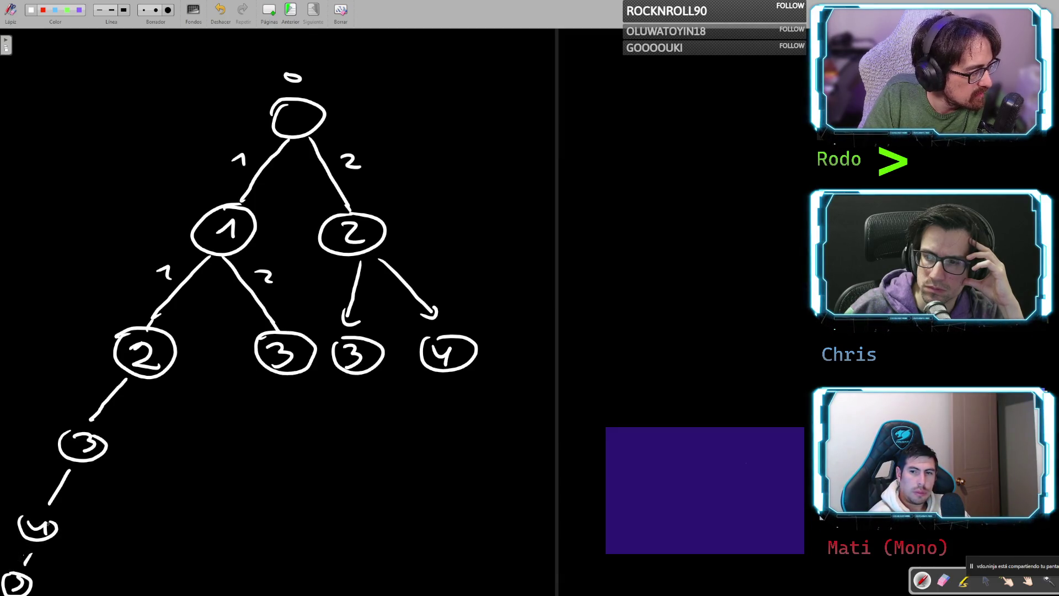
pyautogui.moveTo(54, 525); pyautogui.dragTo(18, 520)
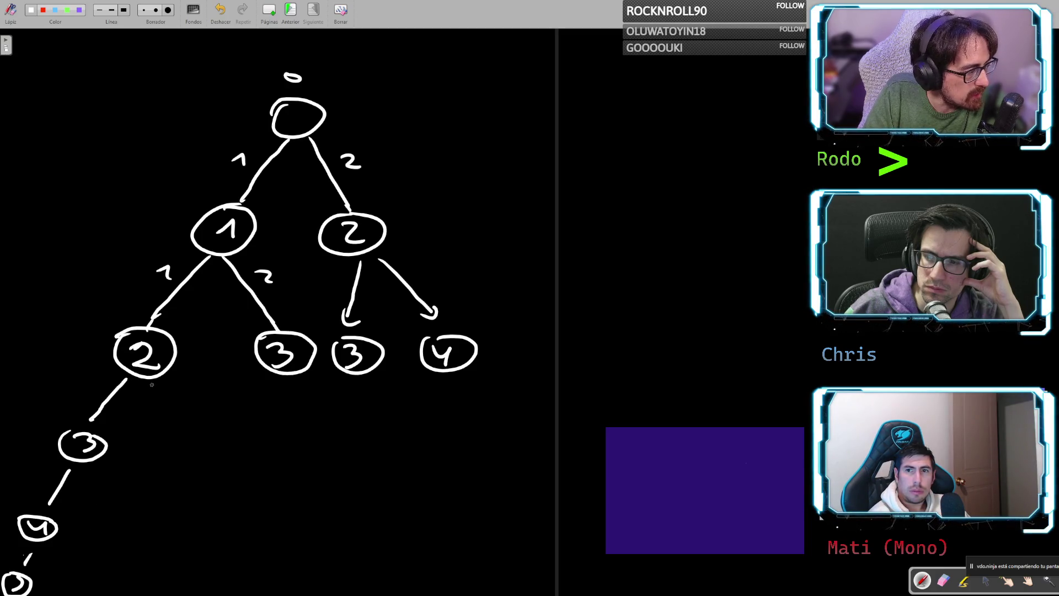
# - Add a circled 4 down-right of the lower-left 2 with a branch, removing a stray 6
pyautogui.moveTo(152, 385); pyautogui.dragTo(179, 418)
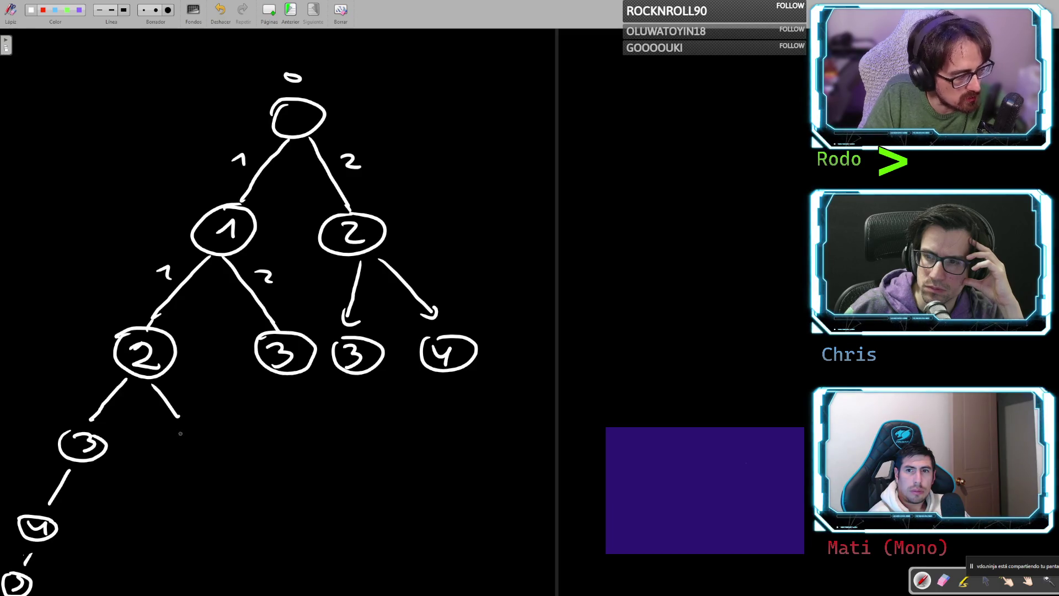
pyautogui.moveTo(169, 433)
pyautogui.mouseDown()
pyautogui.moveTo(180, 445)
pyautogui.moveTo(166, 461)
pyautogui.moveTo(195, 436)
pyautogui.mouseUp()
pyautogui.moveTo(166, 474)
pyautogui.mouseDown()
pyautogui.moveTo(145, 539)
pyautogui.moveTo(166, 527)
pyautogui.mouseUp()
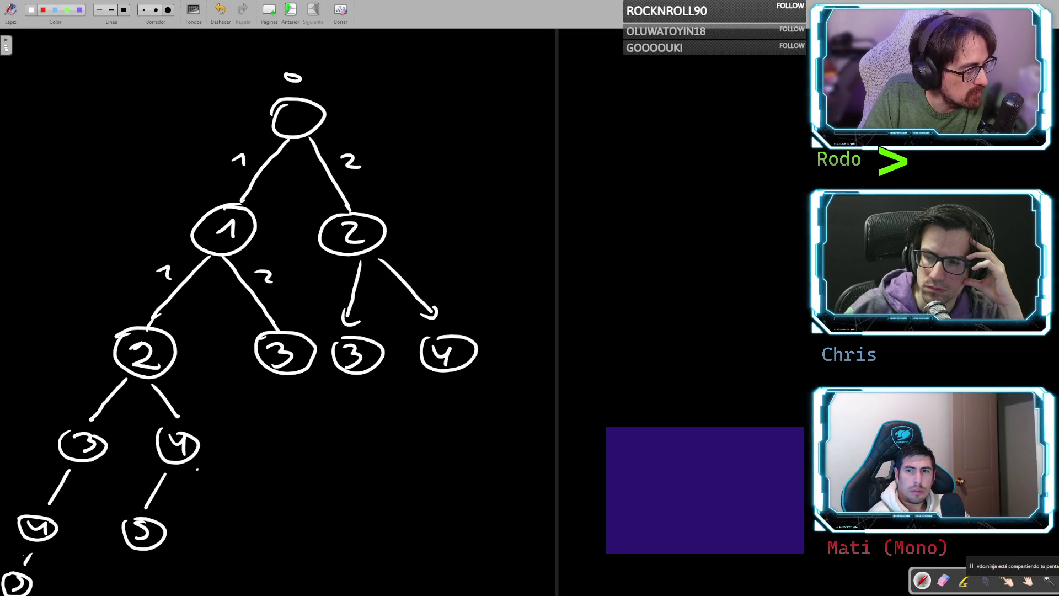
pyautogui.moveTo(197, 470)
pyautogui.mouseDown()
pyautogui.moveTo(231, 503)
pyautogui.moveTo(226, 531)
pyautogui.moveTo(242, 516)
pyautogui.moveTo(199, 483)
pyautogui.mouseUp()
pyautogui.hotkey('ctrl', 'z')
pyautogui.hotkey('ctrl', 'z')
pyautogui.hotkey('ctrl', 'z')
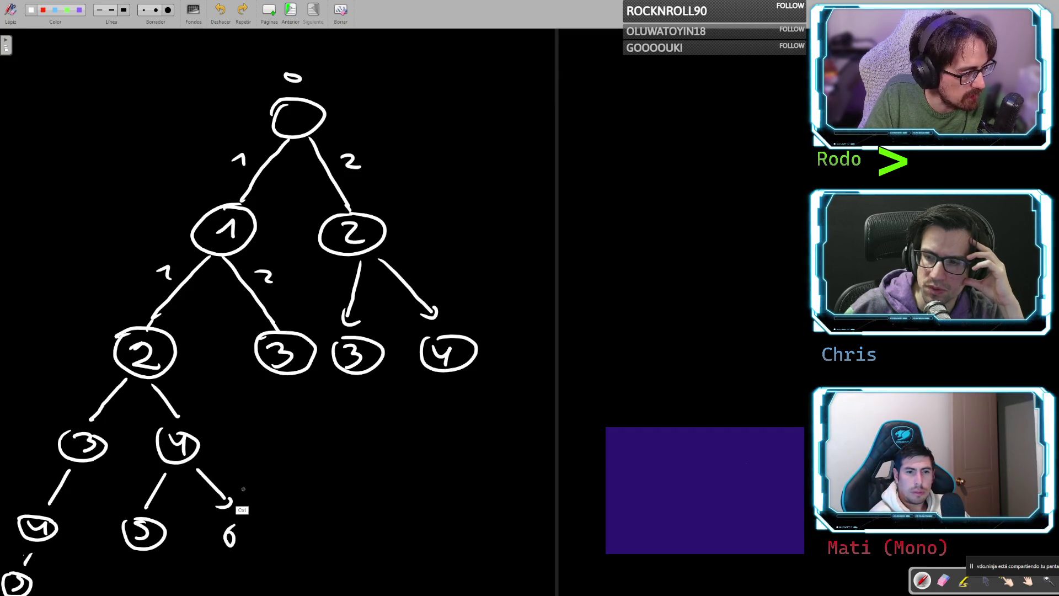
pyautogui.hotkey('ctrl', 'z')
pyautogui.hotkey('ctrl', 'z')
pyautogui.hotkey('ctrl', 'z')
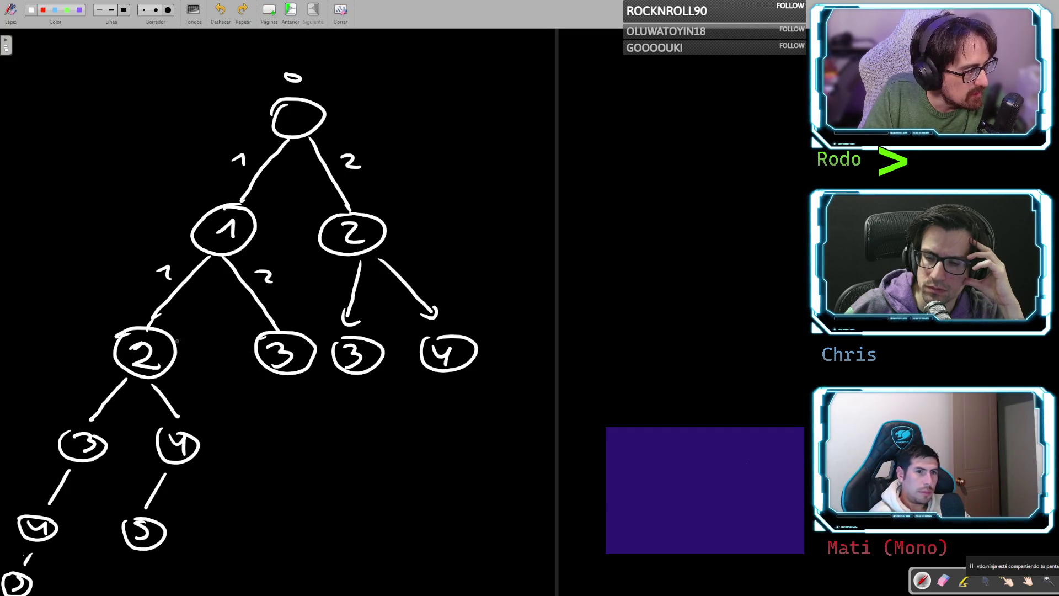
# - Give the middle node 3 a circled 4 child and a down-right branch
pyautogui.moveTo(283, 387)
pyautogui.mouseDown()
pyautogui.moveTo(248, 441)
pyautogui.moveTo(259, 459)
pyautogui.mouseUp()
pyautogui.hotkey('ctrl', 'z')
pyautogui.moveTo(264, 433); pyautogui.dragTo(266, 431)
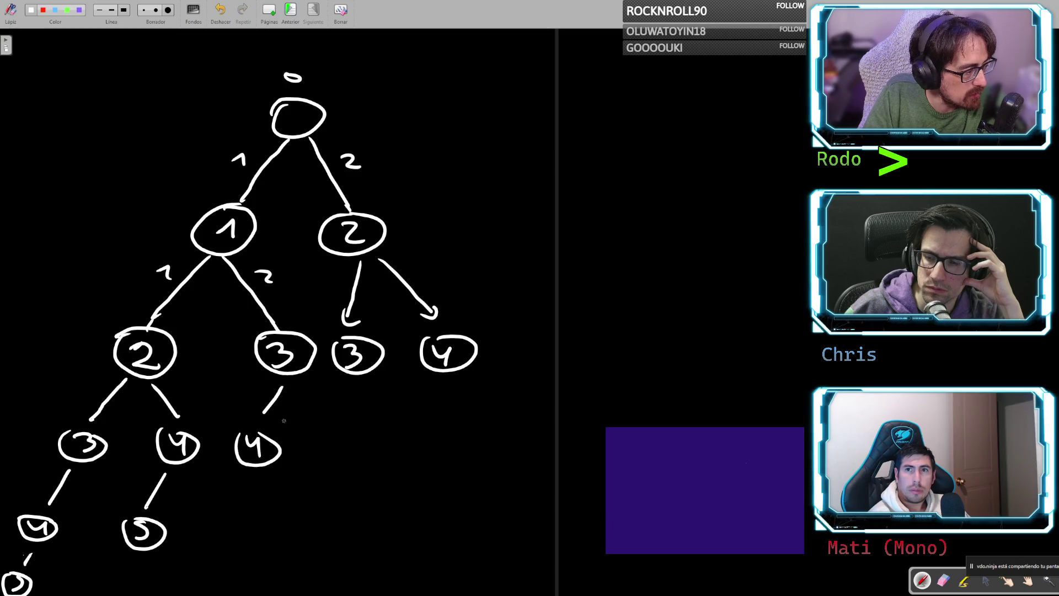
pyautogui.moveTo(303, 393)
pyautogui.mouseDown()
pyautogui.moveTo(348, 466)
pyautogui.moveTo(330, 436)
pyautogui.mouseUp()
pyautogui.hotkey('ctrl', 'z')
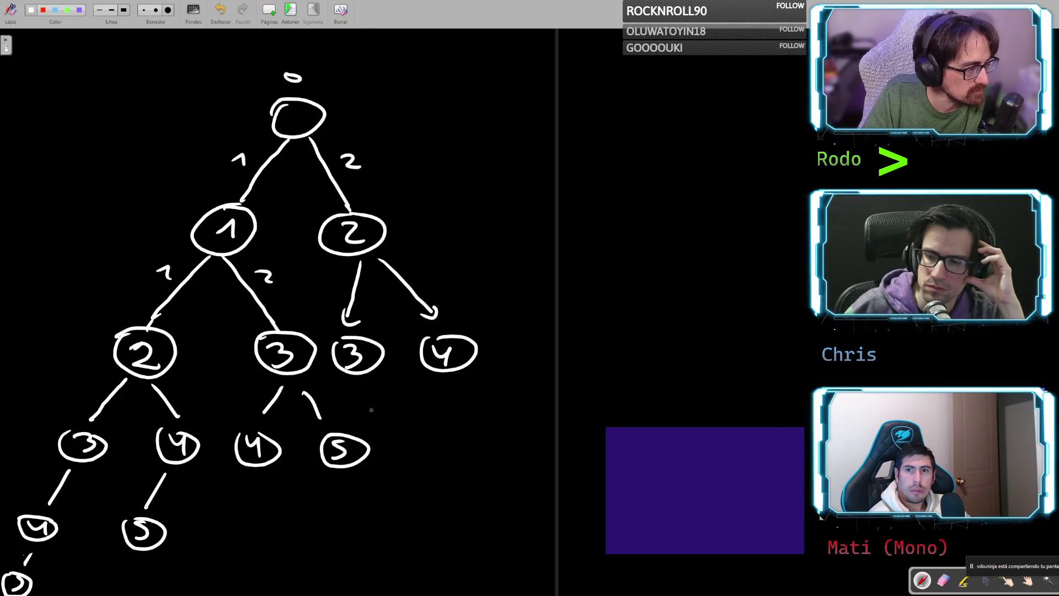
# - Branch the right 3 to a small 4 with a 5 below, and a 5 leaf
pyautogui.moveTo(357, 380); pyautogui.dragTo(338, 417)
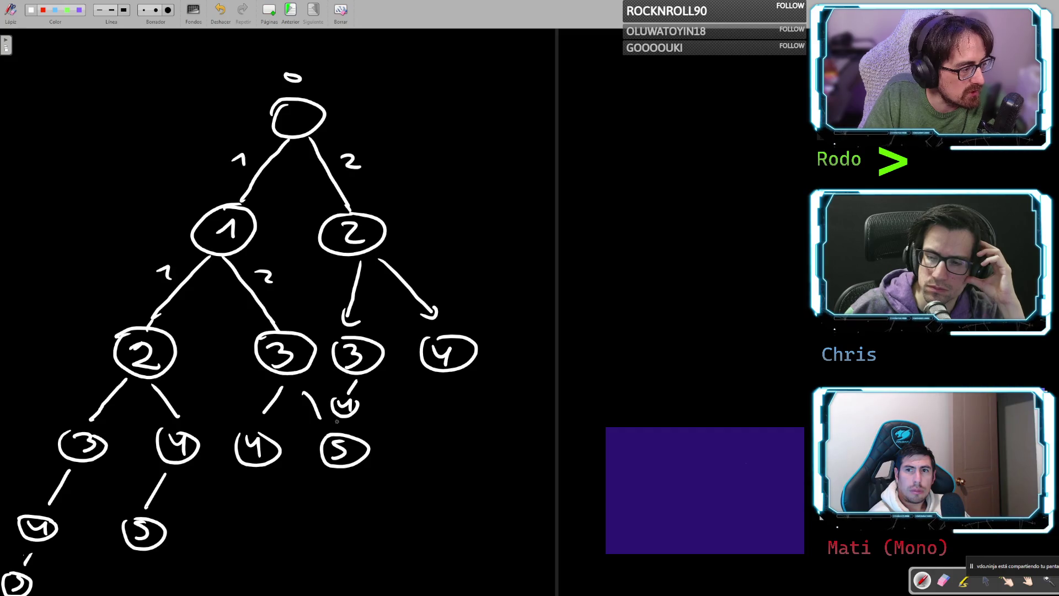
pyautogui.hotkey('ctrl', 'z')
pyautogui.hotkey('ctrl', 'z')
pyautogui.hotkey('ctrl', 'z')
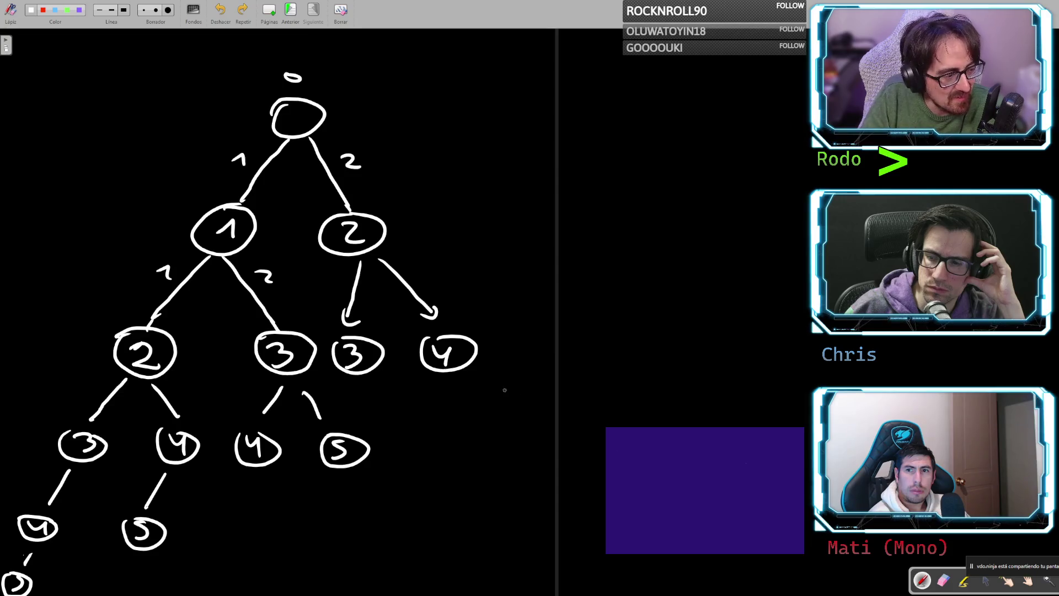
pyautogui.moveTo(364, 381)
pyautogui.mouseDown()
pyautogui.moveTo(384, 427)
pyautogui.moveTo(366, 431)
pyautogui.moveTo(402, 420)
pyautogui.moveTo(388, 487)
pyautogui.moveTo(407, 474)
pyautogui.mouseUp()
pyautogui.moveTo(380, 366); pyautogui.dragTo(414, 407)
pyautogui.moveTo(463, 371)
pyautogui.mouseDown()
pyautogui.moveTo(478, 399)
pyautogui.moveTo(474, 429)
pyautogui.moveTo(497, 415)
pyautogui.mouseUp()
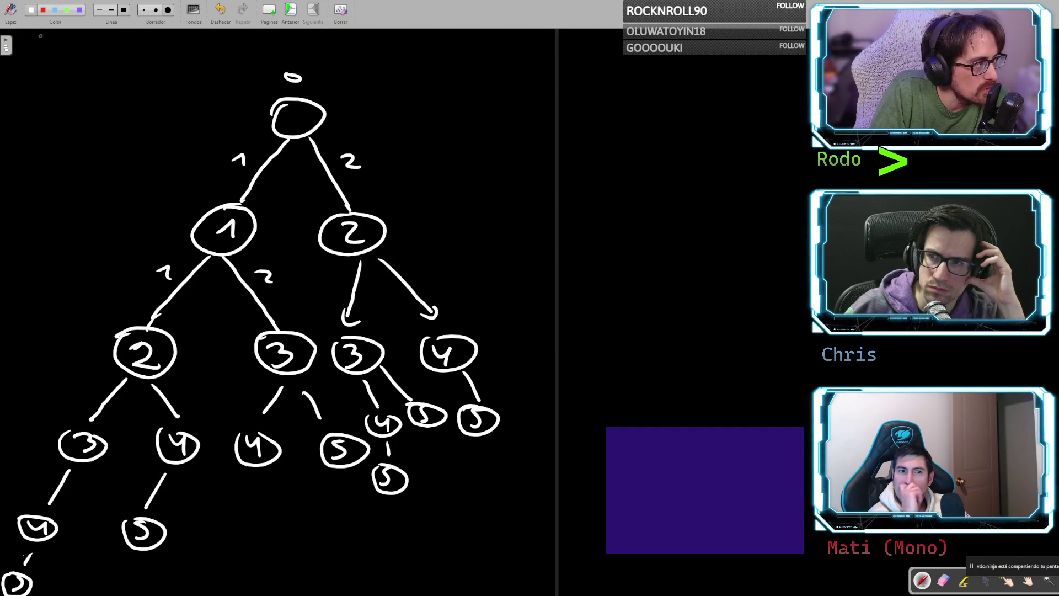
# - Circle the 5 leaves in green, from bottom-left to the rightmost one
pyautogui.click(68, 11)
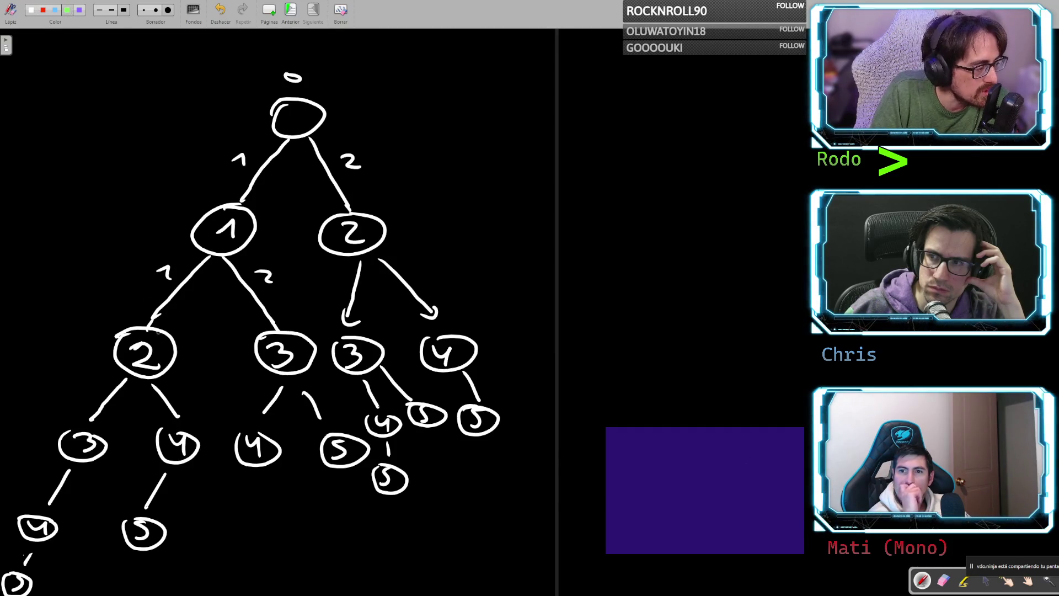
pyautogui.moveTo(31, 568)
pyautogui.mouseDown()
pyautogui.moveTo(17, 565)
pyautogui.moveTo(39, 594)
pyautogui.moveTo(19, 565)
pyautogui.mouseUp()
pyautogui.moveTo(141, 510)
pyautogui.mouseDown()
pyautogui.moveTo(184, 538)
pyautogui.moveTo(133, 505)
pyautogui.mouseUp()
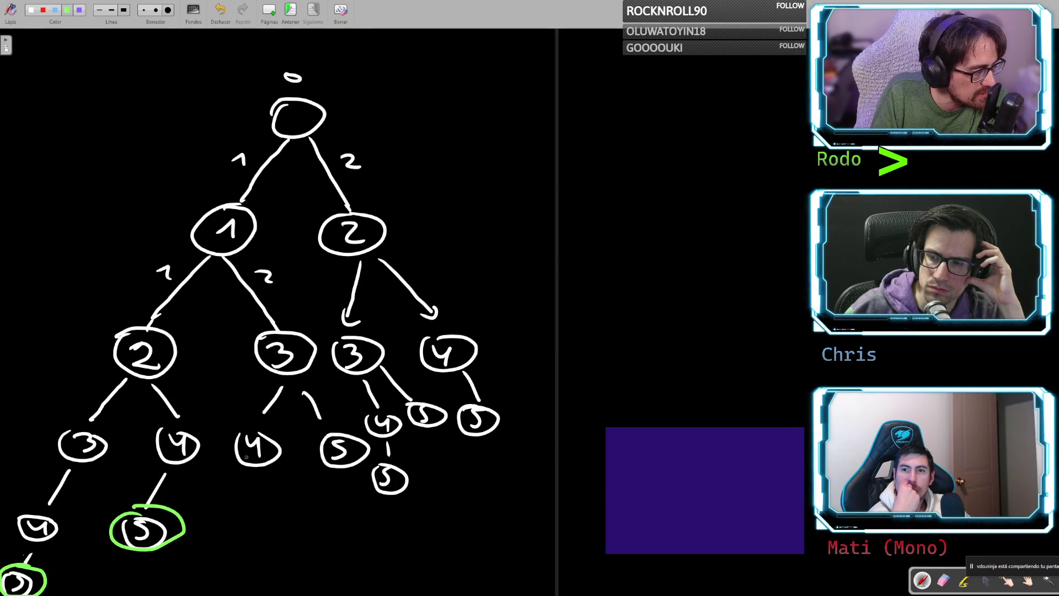
pyautogui.moveTo(357, 436)
pyautogui.mouseDown()
pyautogui.moveTo(343, 467)
pyautogui.moveTo(366, 441)
pyautogui.moveTo(399, 446)
pyautogui.mouseUp()
pyautogui.moveTo(438, 406)
pyautogui.mouseDown()
pyautogui.moveTo(469, 442)
pyautogui.moveTo(485, 409)
pyautogui.mouseUp()
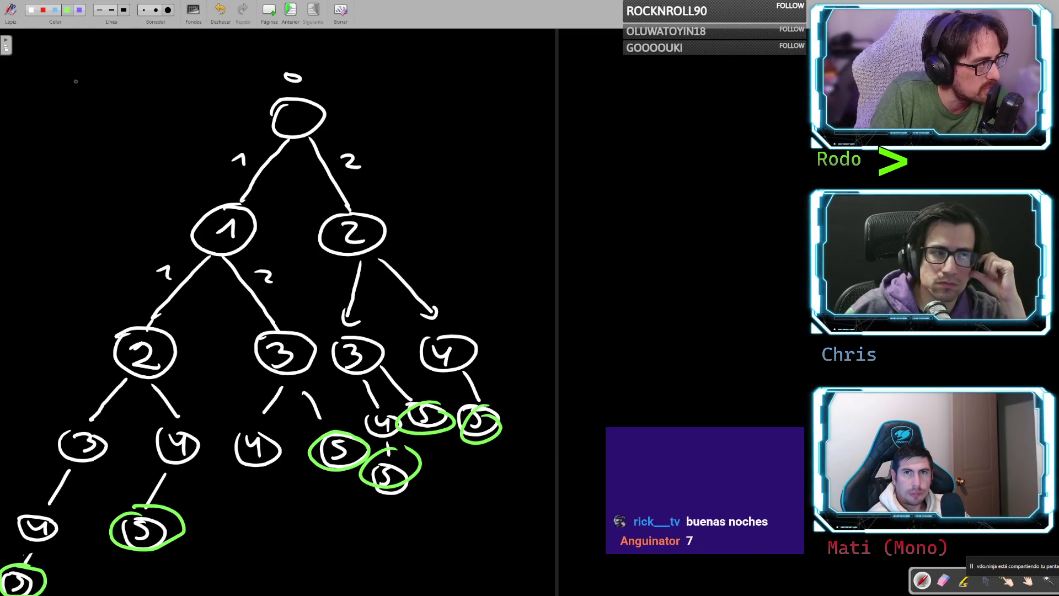
pyautogui.hotkey('ctrl', 'z')
pyautogui.hotkey('ctrl', 'z')
pyautogui.hotkey('ctrl', 'z')
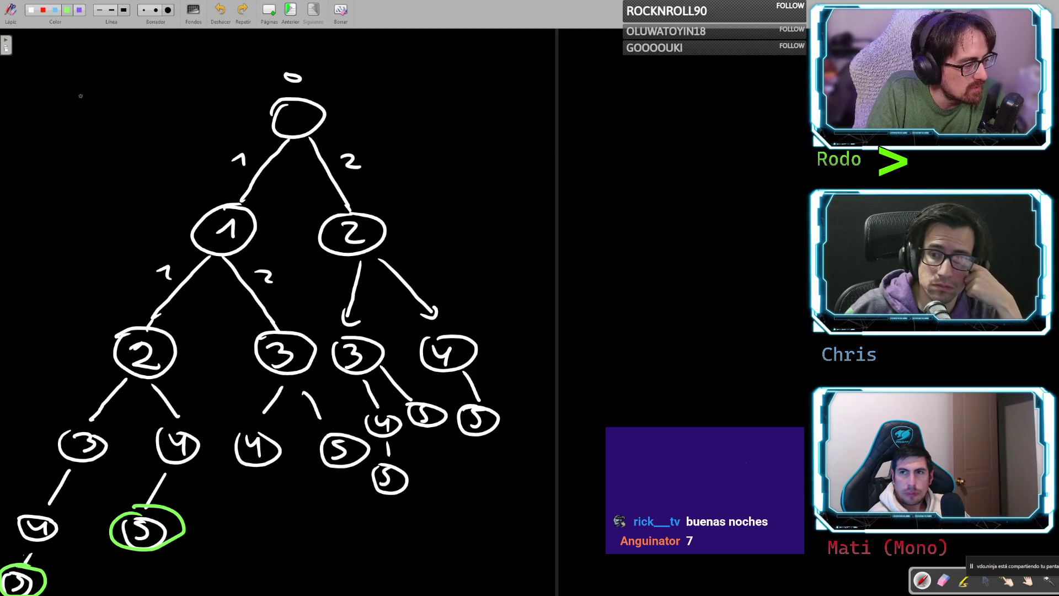
pyautogui.moveTo(475, 407); pyautogui.dragTo(486, 410)
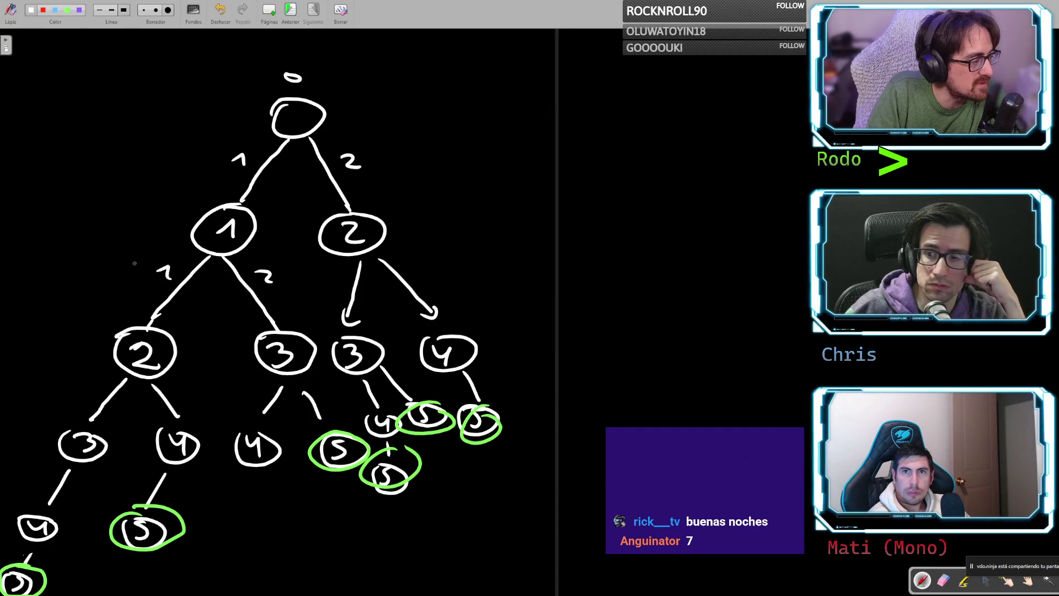
# - Add a 5 under the middle 4 and loop the right 2 subtree in red
pyautogui.moveTo(248, 477)
pyautogui.mouseDown()
pyautogui.moveTo(224, 524)
pyautogui.moveTo(228, 544)
pyautogui.mouseUp()
pyautogui.moveTo(243, 518)
pyautogui.mouseDown()
pyautogui.moveTo(212, 547)
pyautogui.moveTo(249, 520)
pyautogui.moveTo(213, 525)
pyautogui.moveTo(247, 520)
pyautogui.mouseUp()
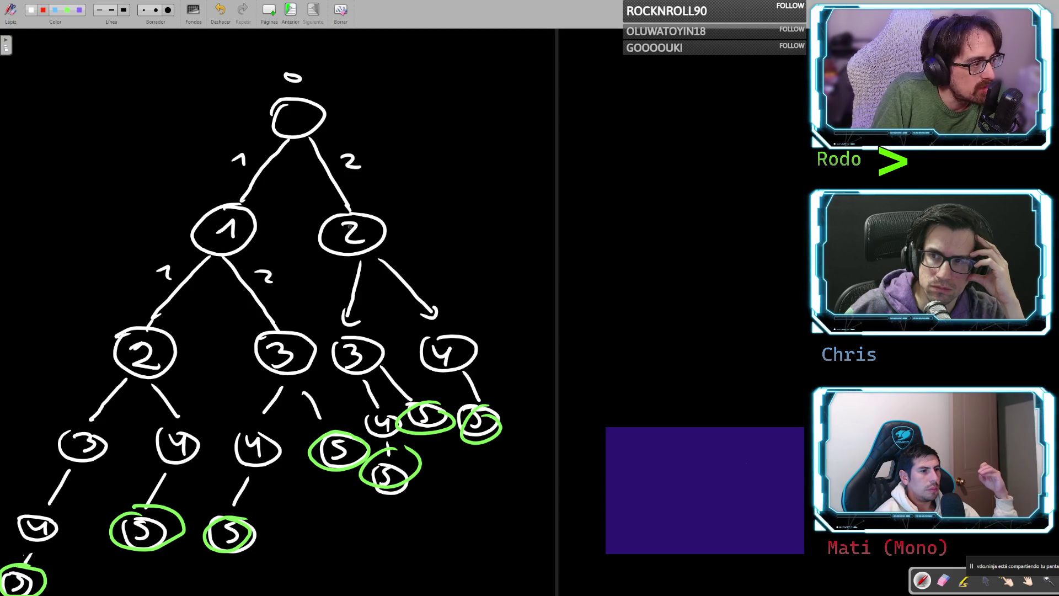
pyautogui.moveTo(352, 195)
pyautogui.mouseDown()
pyautogui.moveTo(318, 232)
pyautogui.moveTo(333, 298)
pyautogui.moveTo(331, 375)
pyautogui.moveTo(369, 438)
pyautogui.moveTo(360, 511)
pyautogui.moveTo(523, 479)
pyautogui.moveTo(508, 361)
pyautogui.moveTo(406, 238)
pyautogui.moveTo(332, 192)
pyautogui.mouseUp()
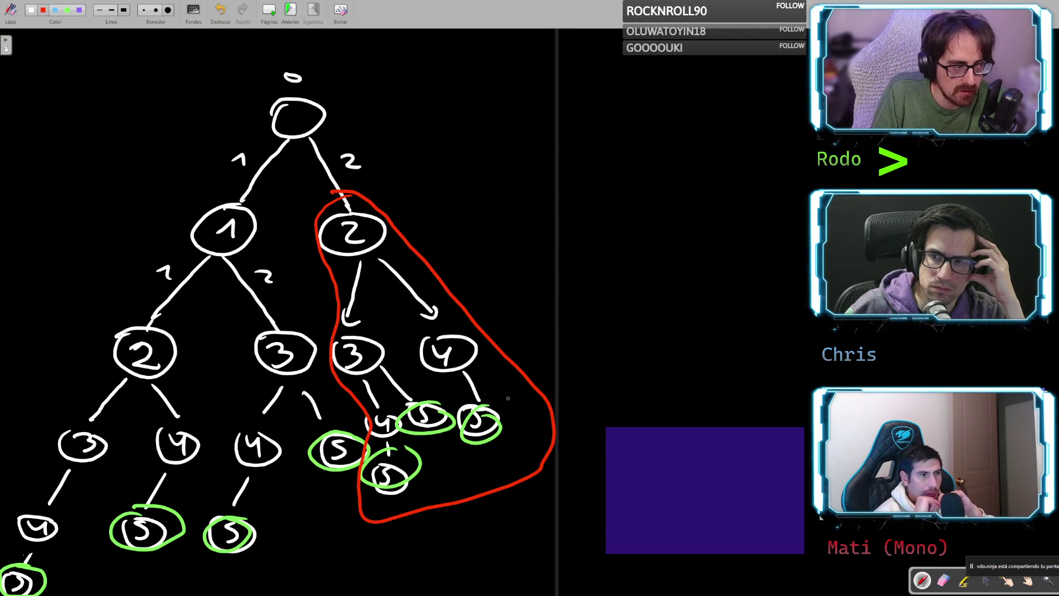
# - Loop the left 2 subtree in red, undo both red loops, then branch down from the left 3
pyautogui.moveTo(159, 315)
pyautogui.mouseDown()
pyautogui.moveTo(134, 317)
pyautogui.moveTo(89, 363)
pyautogui.moveTo(20, 503)
pyautogui.moveTo(3, 563)
pyautogui.moveTo(22, 593)
pyautogui.moveTo(129, 571)
pyautogui.moveTo(213, 490)
pyautogui.moveTo(196, 371)
pyautogui.moveTo(163, 321)
pyautogui.moveTo(148, 318)
pyautogui.mouseUp()
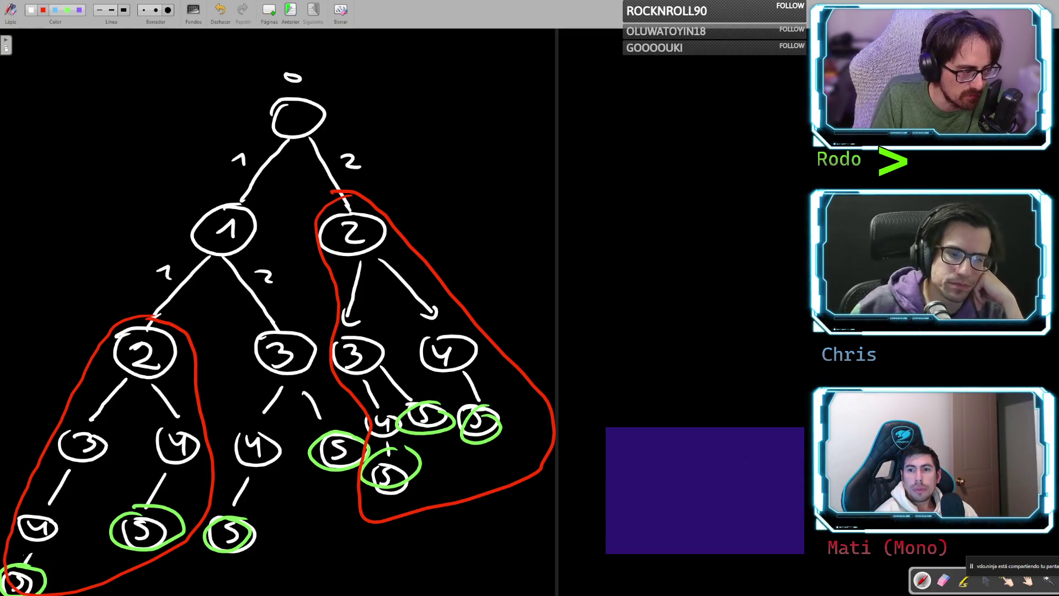
pyautogui.press('ctrl')
pyautogui.hotkey('ctrl', 'z')
pyautogui.hotkey('ctrl', 'z')
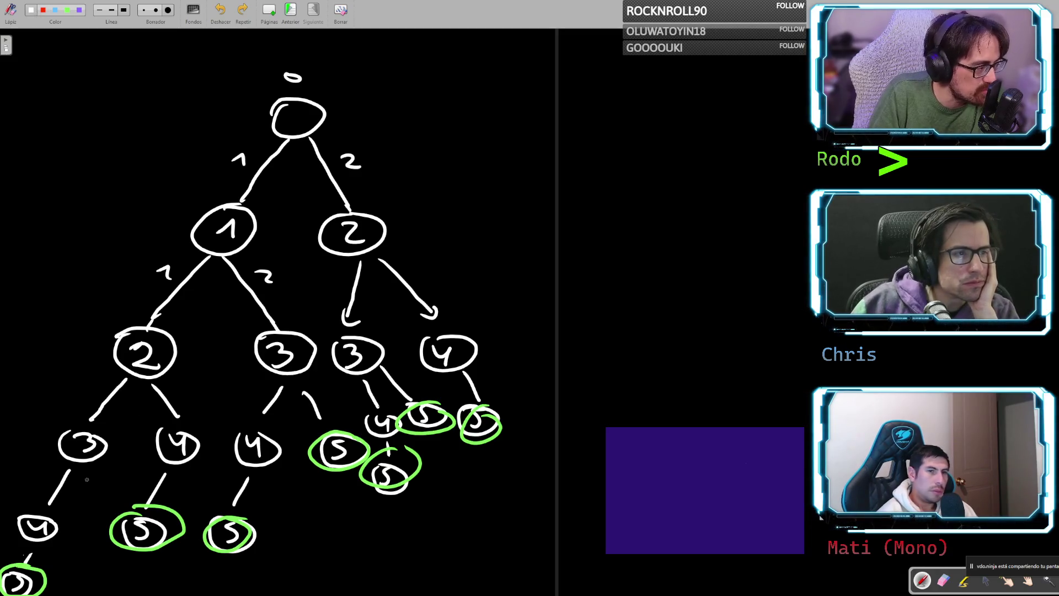
pyautogui.moveTo(86, 470)
pyautogui.mouseDown()
pyautogui.moveTo(96, 499)
pyautogui.moveTo(84, 532)
pyautogui.moveTo(98, 512)
pyautogui.mouseUp()
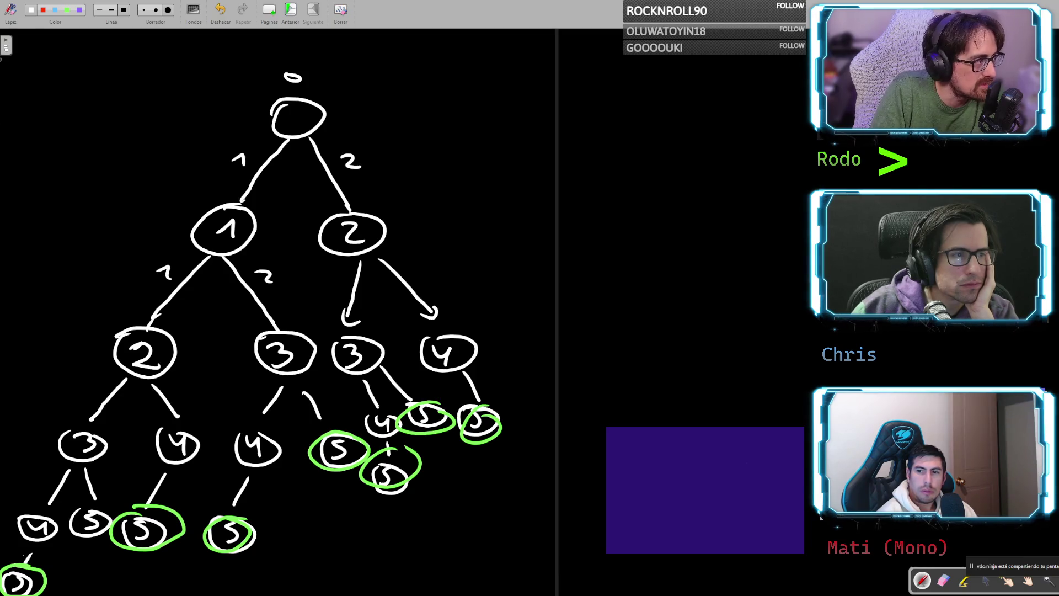
# - Circle the new 5 under the left 3 in green and loop the right 2 subtree in red
pyautogui.moveTo(97, 508)
pyautogui.mouseDown()
pyautogui.moveTo(72, 528)
pyautogui.moveTo(110, 532)
pyautogui.mouseUp()
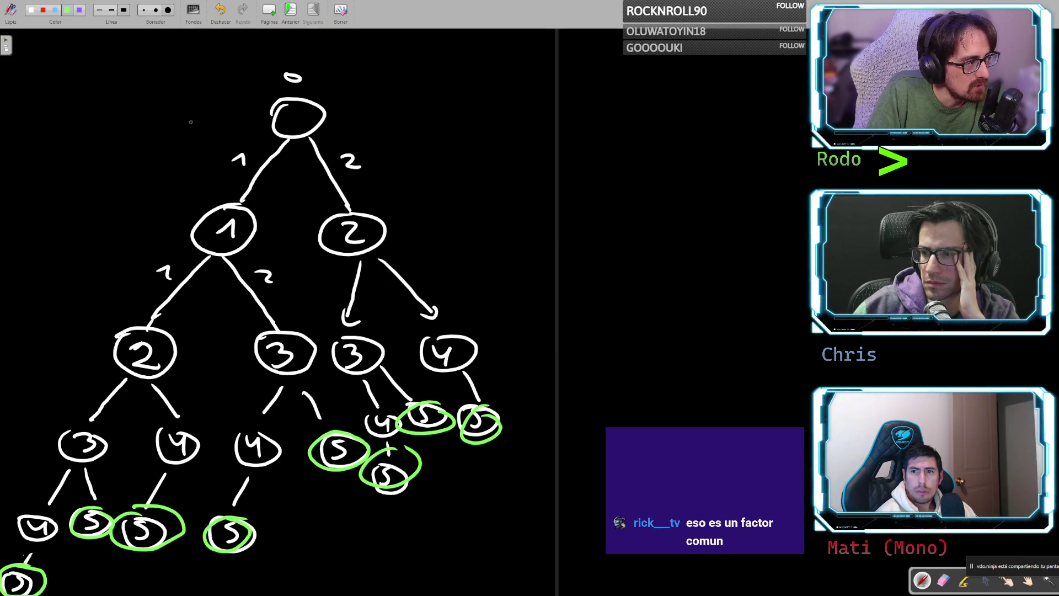
pyautogui.click(45, 11)
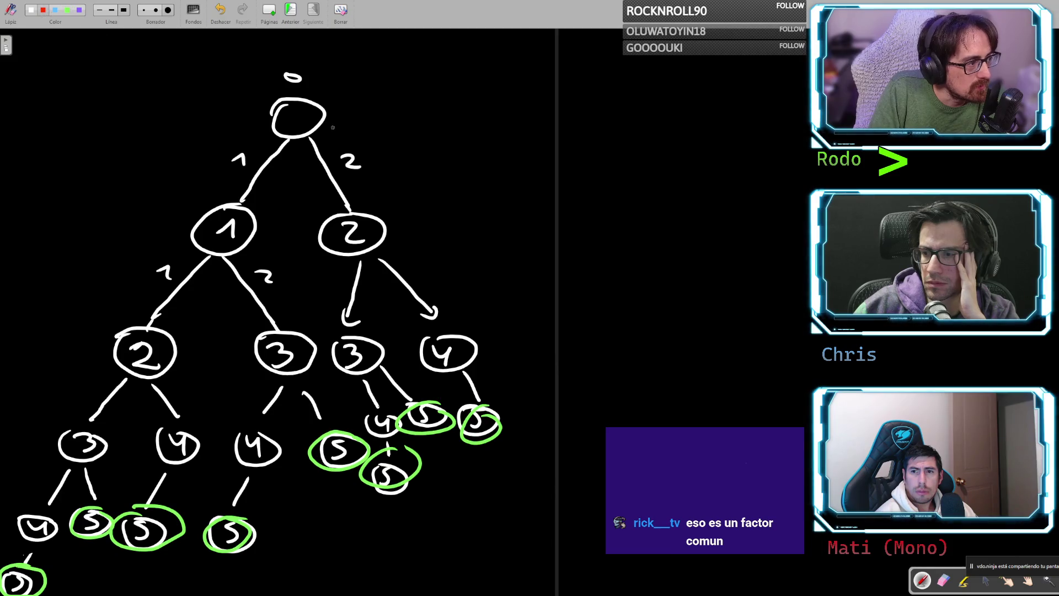
pyautogui.moveTo(364, 174)
pyautogui.mouseDown()
pyautogui.moveTo(313, 223)
pyautogui.moveTo(349, 417)
pyautogui.moveTo(376, 488)
pyautogui.moveTo(500, 449)
pyautogui.moveTo(476, 305)
pyautogui.moveTo(353, 180)
pyautogui.mouseUp()
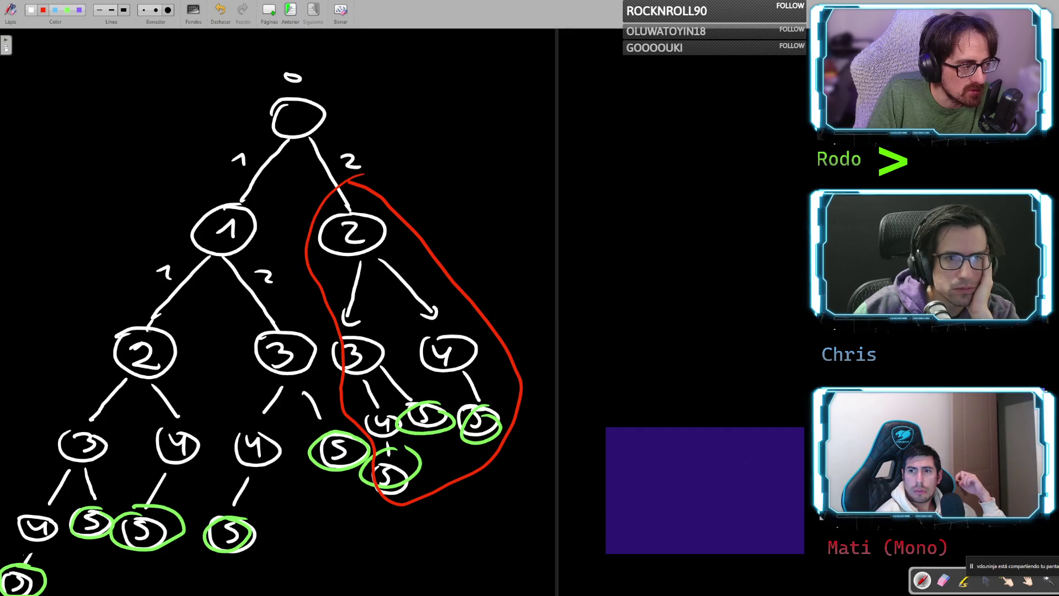
# - Loop the middle 3 subtree in red, undoing misplaced loops and scribbles
pyautogui.moveTo(169, 315)
pyautogui.mouseDown()
pyautogui.moveTo(60, 424)
pyautogui.moveTo(18, 527)
pyautogui.moveTo(8, 593)
pyautogui.moveTo(163, 570)
pyautogui.moveTo(192, 510)
pyautogui.moveTo(175, 335)
pyautogui.moveTo(158, 316)
pyautogui.mouseUp()
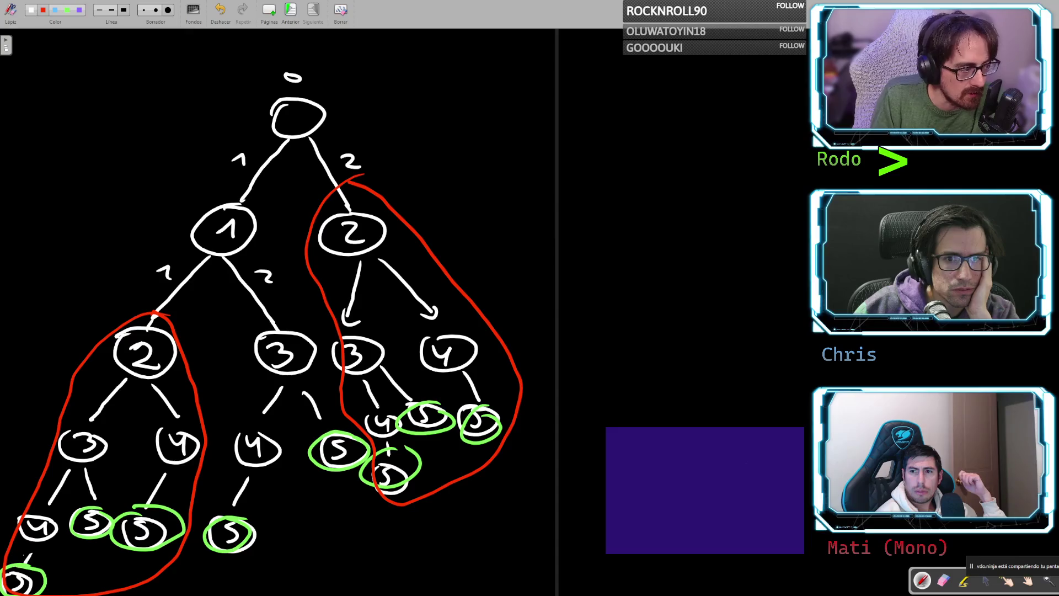
pyautogui.hotkey('ctrl', 'z')
pyautogui.moveTo(257, 322)
pyautogui.mouseDown()
pyautogui.moveTo(221, 392)
pyautogui.moveTo(205, 485)
pyautogui.moveTo(240, 556)
pyautogui.moveTo(337, 519)
pyautogui.moveTo(372, 469)
pyautogui.moveTo(290, 323)
pyautogui.moveTo(258, 325)
pyautogui.mouseUp()
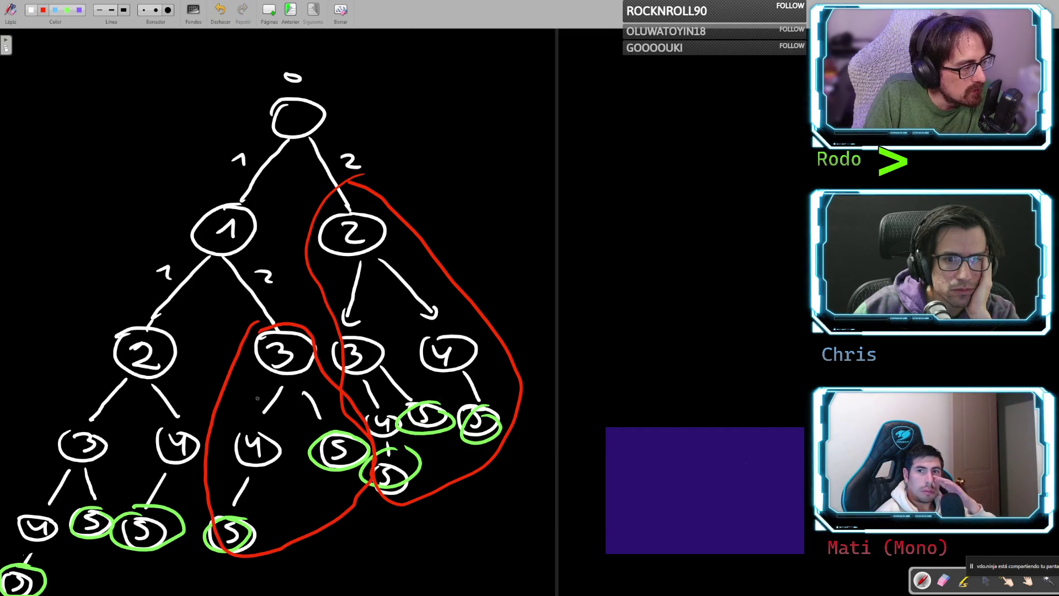
pyautogui.moveTo(70, 419)
pyautogui.mouseDown()
pyautogui.moveTo(11, 481)
pyautogui.moveTo(2, 568)
pyautogui.moveTo(52, 595)
pyautogui.moveTo(124, 540)
pyautogui.moveTo(113, 450)
pyautogui.moveTo(66, 419)
pyautogui.mouseUp()
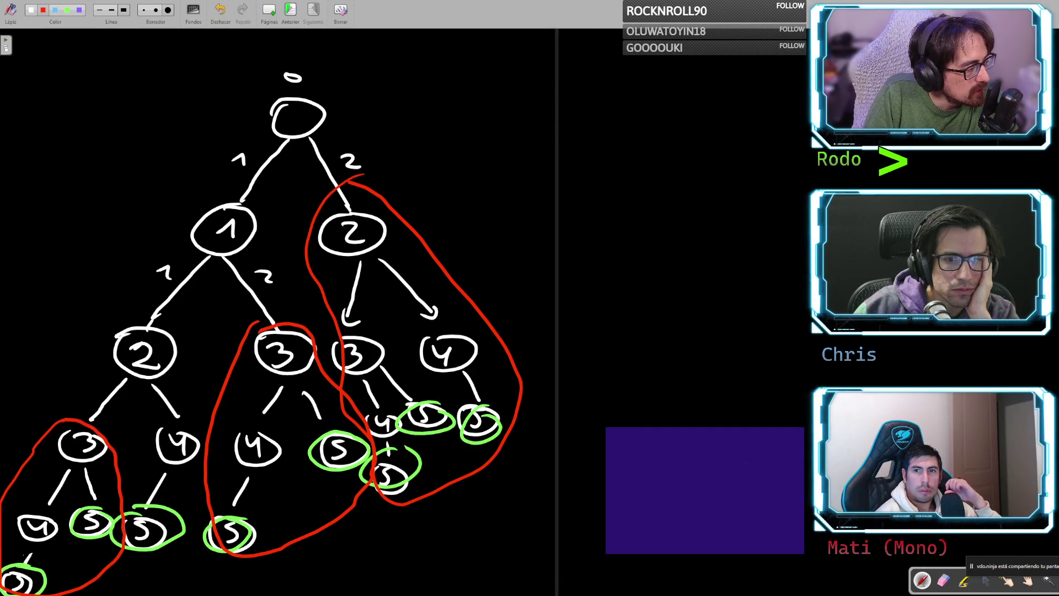
pyautogui.hotkey('ctrl', 'z')
pyautogui.moveTo(383, 470)
pyautogui.mouseDown()
pyautogui.moveTo(309, 463)
pyautogui.moveTo(346, 371)
pyautogui.moveTo(257, 386)
pyautogui.mouseUp()
pyautogui.moveTo(468, 461)
pyautogui.mouseDown()
pyautogui.moveTo(497, 403)
pyautogui.moveTo(386, 309)
pyautogui.moveTo(353, 238)
pyautogui.mouseUp()
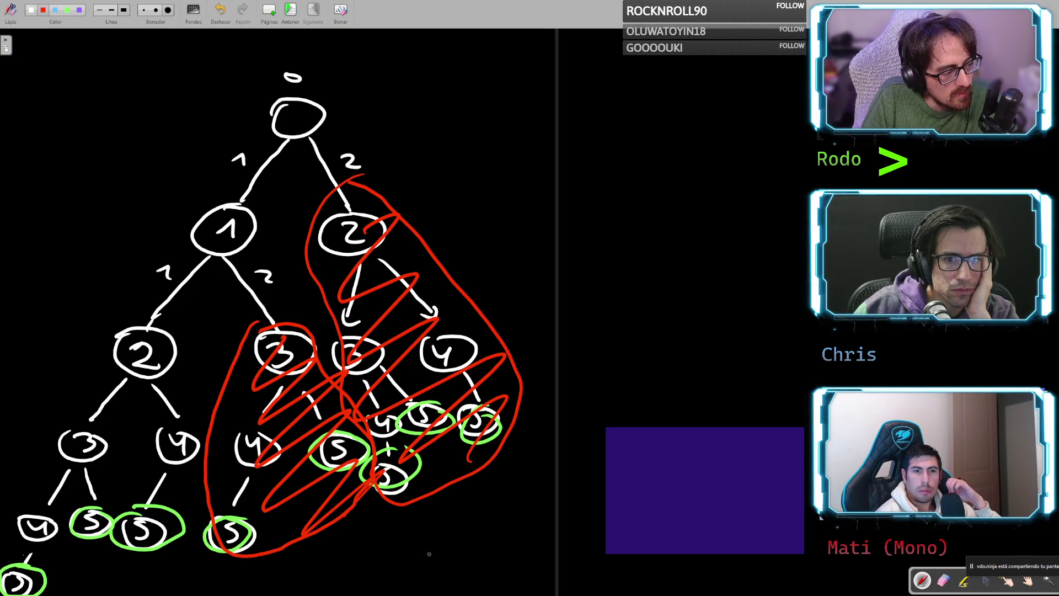
pyautogui.hotkey('ctrl', 'z')
pyautogui.hotkey('ctrl', 'z')
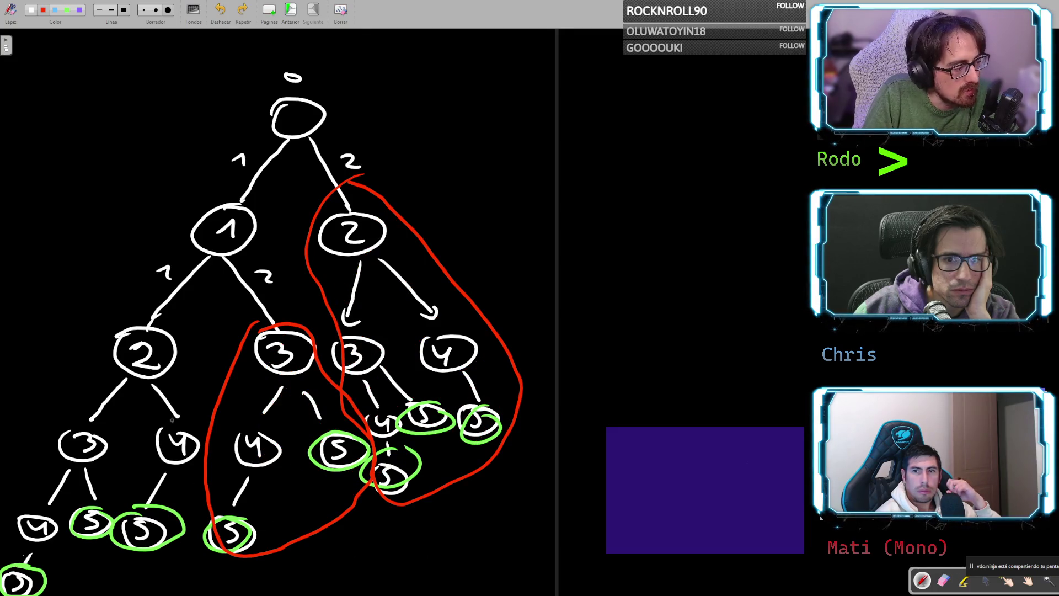
# - Loop the 4 and 5 below the left 2 in red, discarding a bottom-left loop
pyautogui.moveTo(168, 424)
pyautogui.mouseDown()
pyautogui.moveTo(135, 435)
pyautogui.moveTo(118, 499)
pyautogui.moveTo(125, 560)
pyautogui.moveTo(201, 530)
pyautogui.moveTo(203, 441)
pyautogui.moveTo(166, 422)
pyautogui.mouseUp()
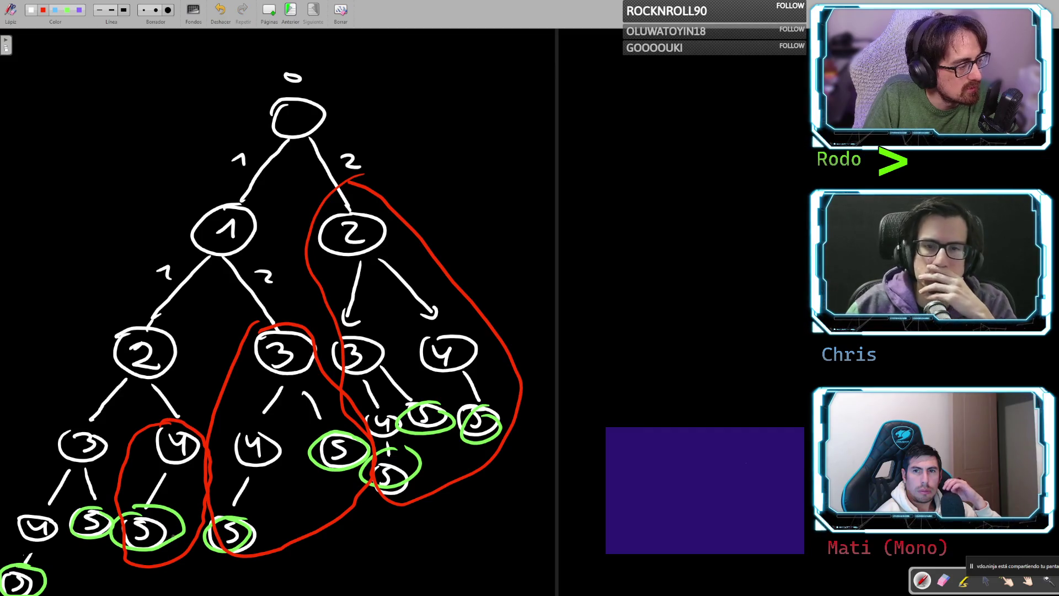
pyautogui.moveTo(21, 505); pyautogui.dragTo(9, 568)
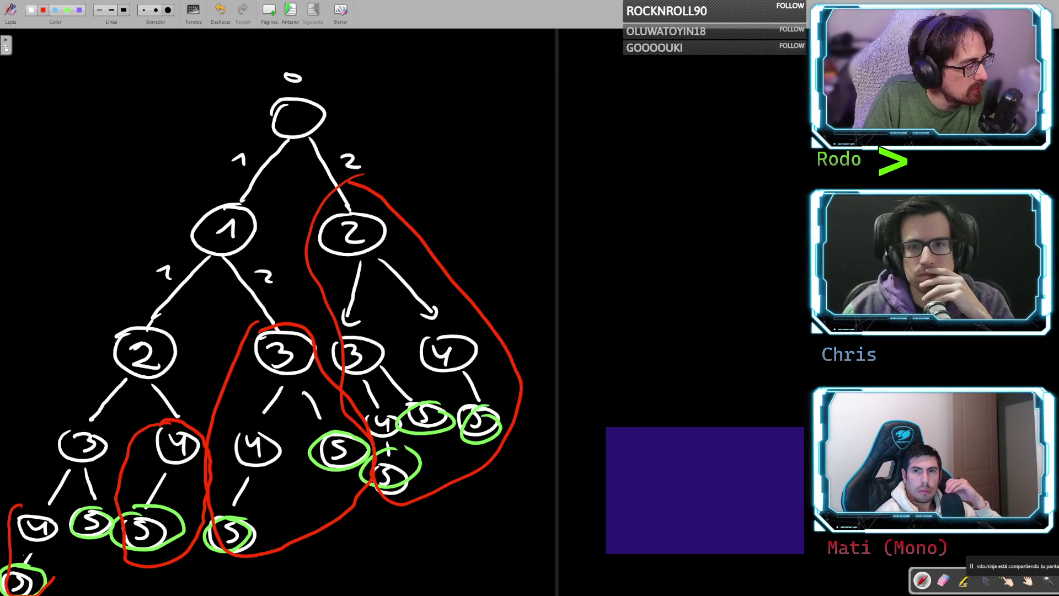
pyautogui.moveTo(10, 503)
pyautogui.mouseDown()
pyautogui.moveTo(52, 500)
pyautogui.moveTo(44, 585)
pyautogui.mouseUp()
pyautogui.hotkey('ctrl', 'z')
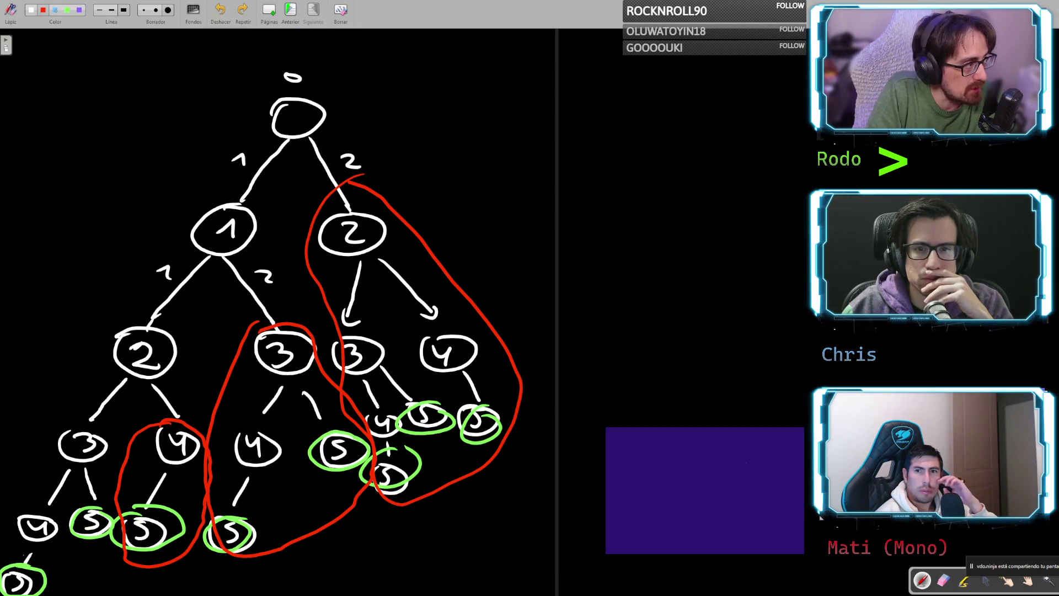
# - Draw a blue loop around the left spine from root 0 to the bottom-left leaf
pyautogui.moveTo(307, 61)
pyautogui.mouseDown()
pyautogui.moveTo(161, 194)
pyautogui.moveTo(44, 359)
pyautogui.moveTo(3, 549)
pyautogui.mouseUp()
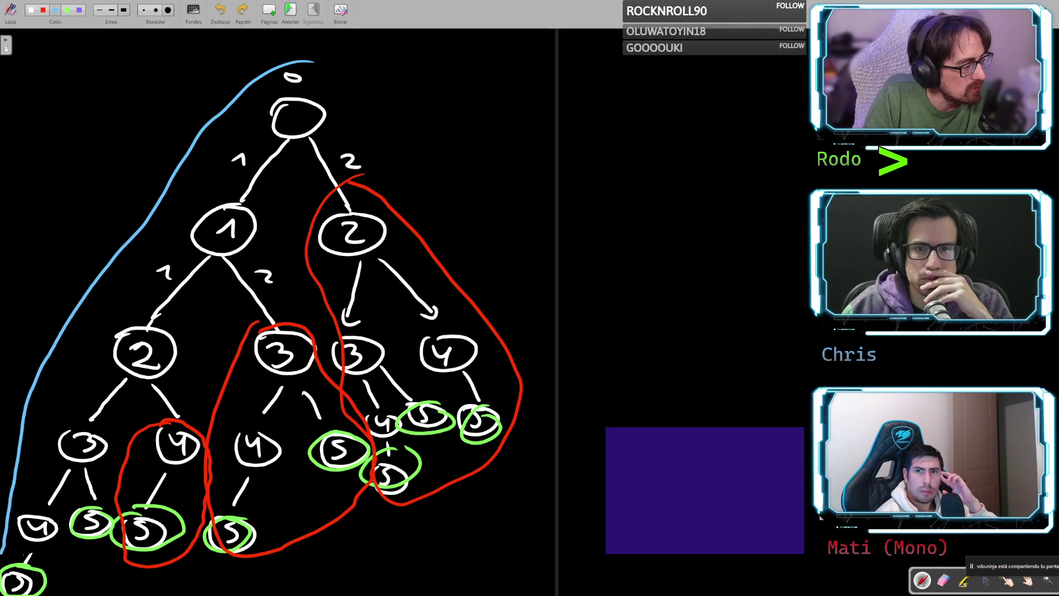
pyautogui.moveTo(22, 595)
pyautogui.mouseDown()
pyautogui.moveTo(89, 579)
pyautogui.moveTo(127, 417)
pyautogui.moveTo(237, 320)
pyautogui.moveTo(347, 154)
pyautogui.moveTo(312, 61)
pyautogui.mouseUp()
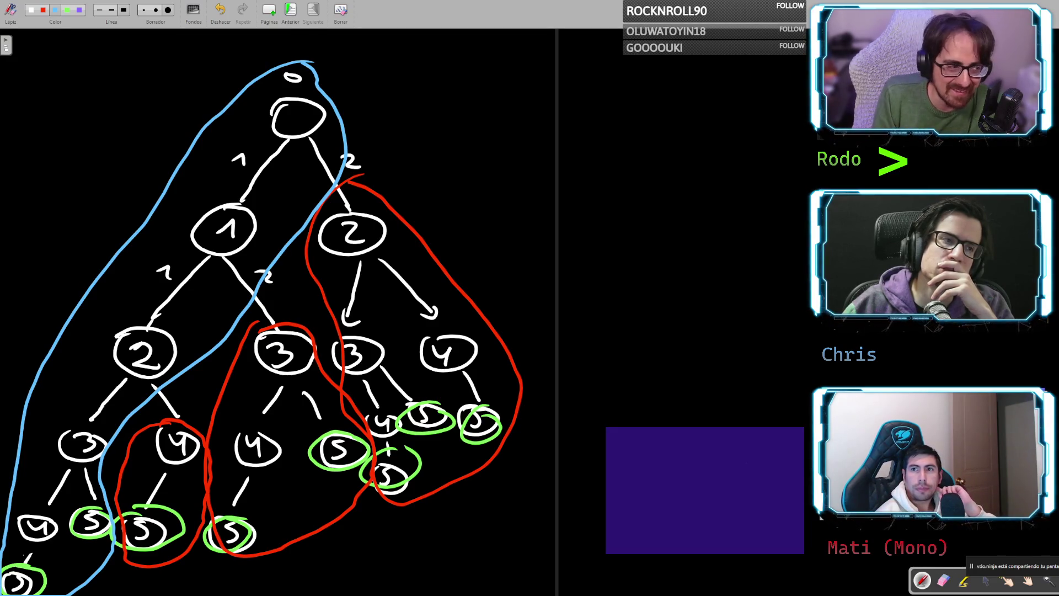
pyautogui.moveTo(301, 124)
pyautogui.mouseDown()
pyautogui.moveTo(129, 368)
pyautogui.moveTo(31, 584)
pyautogui.mouseUp()
pyautogui.hotkey('ctrl', 'z')
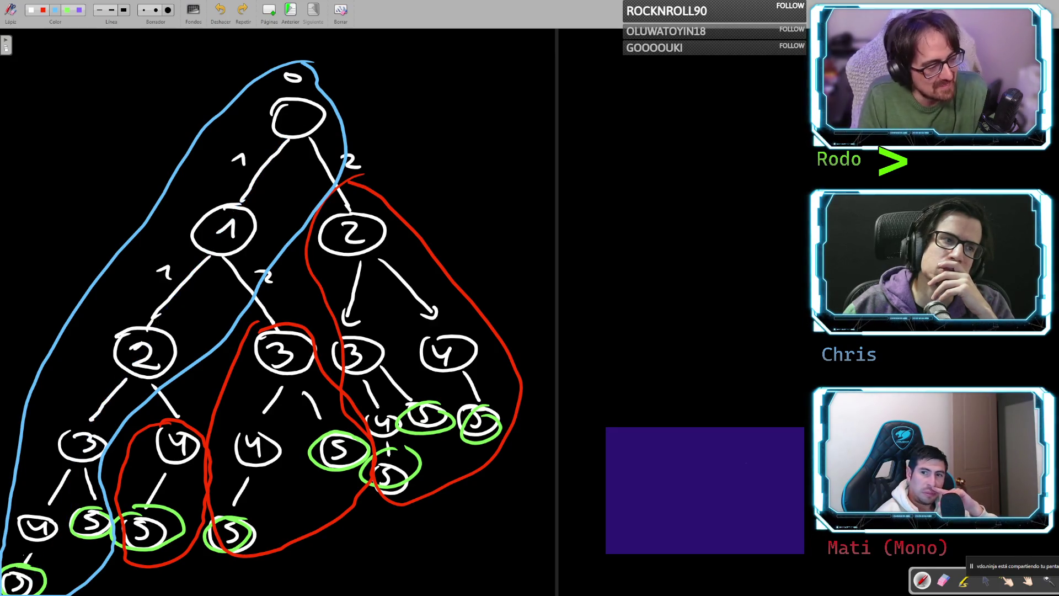
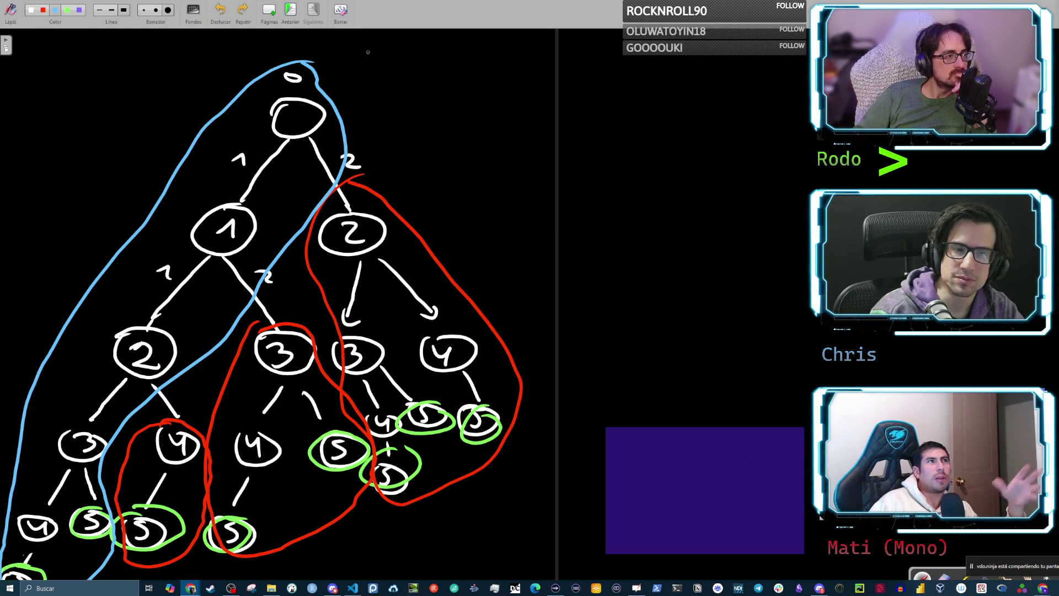
# - On a new blank page, handwrite the letters G, T and M, then a P above the G
pyautogui.click(270, 11)
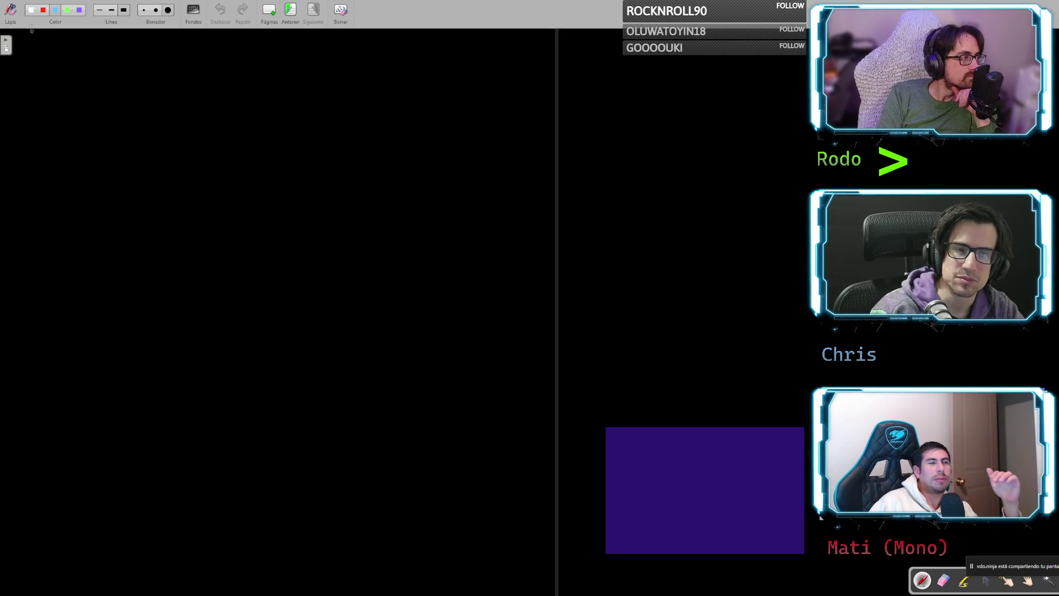
pyautogui.moveTo(99, 120)
pyautogui.mouseDown()
pyautogui.moveTo(107, 158)
pyautogui.moveTo(90, 145)
pyautogui.mouseUp()
pyautogui.moveTo(225, 129); pyautogui.dragTo(227, 163)
pyautogui.moveTo(195, 132); pyautogui.dragTo(263, 128)
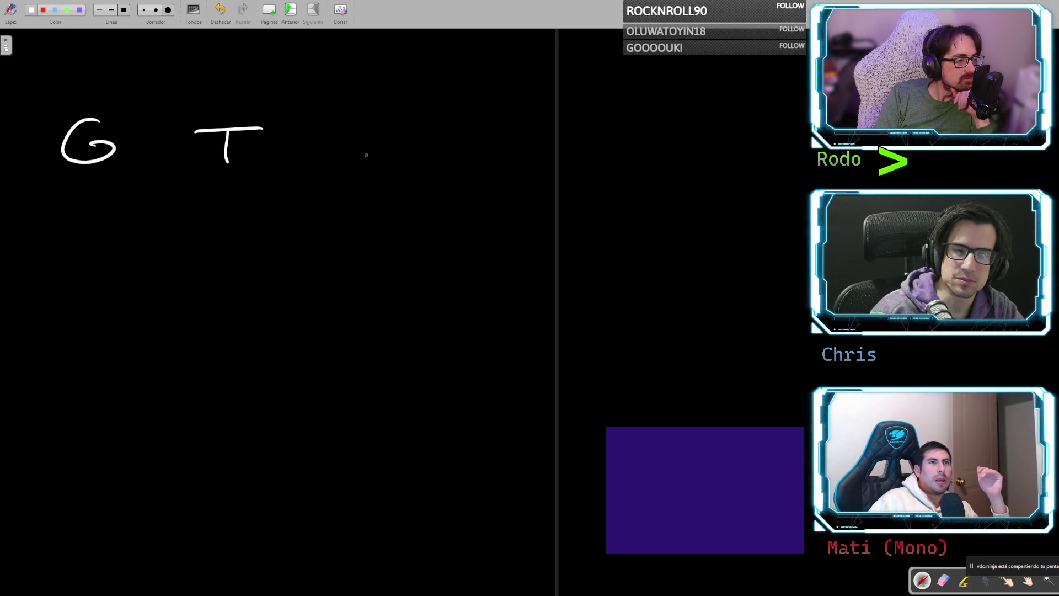
pyautogui.moveTo(371, 170); pyautogui.dragTo(418, 176)
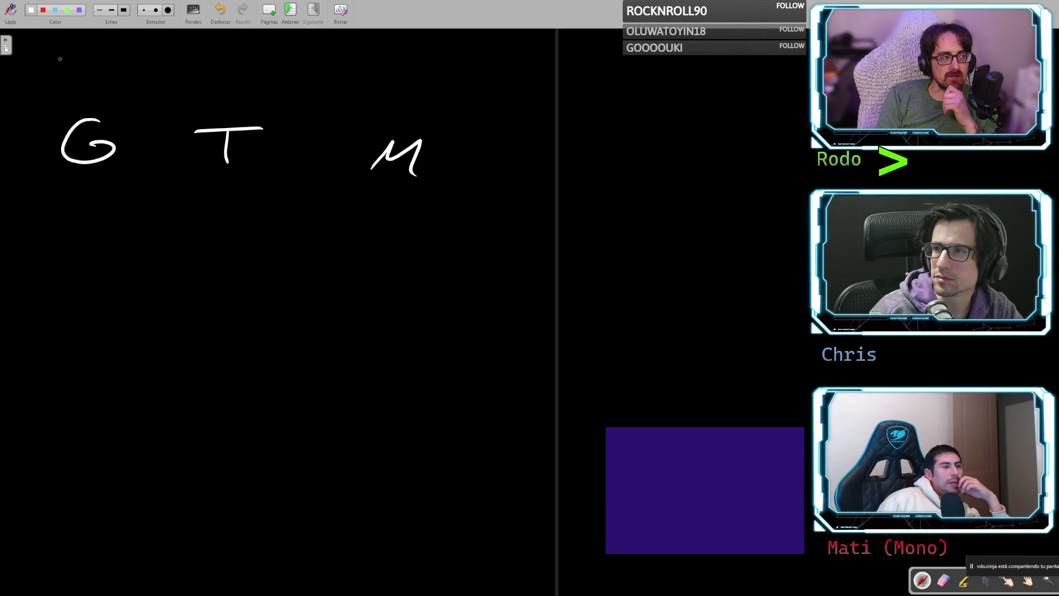
pyautogui.moveTo(57, 53)
pyautogui.mouseDown()
pyautogui.moveTo(67, 86)
pyautogui.moveTo(77, 62)
pyautogui.mouseUp()
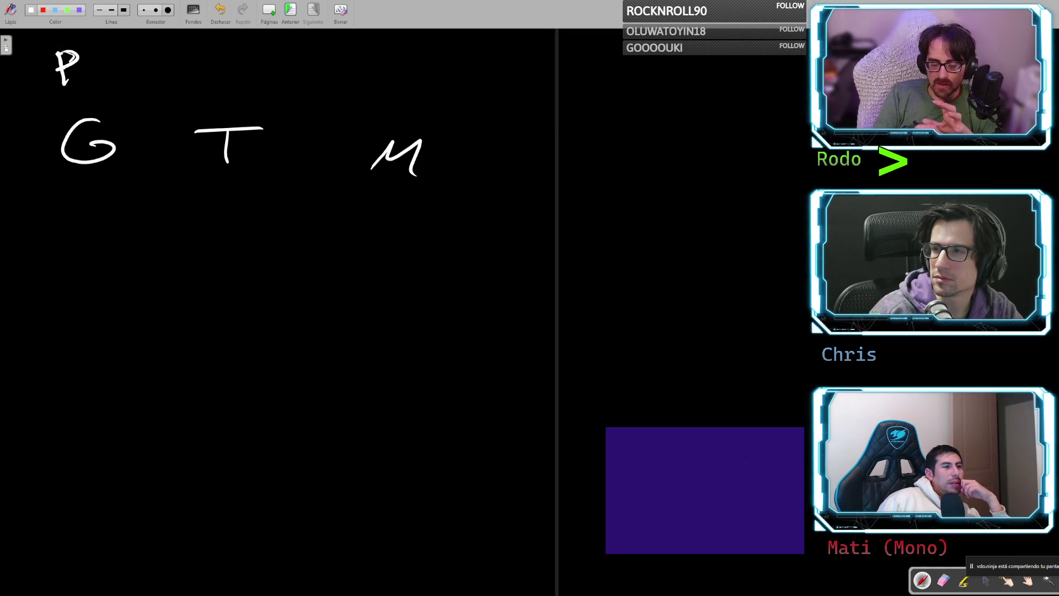
# - Write an equals sign after the P and a short value mark, undoing the stray strokes
pyautogui.moveTo(93, 66); pyautogui.dragTo(117, 67)
pyautogui.moveTo(91, 78)
pyautogui.mouseDown()
pyautogui.moveTo(174, 53)
pyautogui.moveTo(146, 97)
pyautogui.moveTo(166, 66)
pyautogui.moveTo(196, 66)
pyautogui.moveTo(124, 85)
pyautogui.mouseUp()
pyautogui.hotkey('ctrl', 'z')
pyautogui.hotkey('ctrl', 'z')
pyautogui.moveTo(135, 49); pyautogui.dragTo(122, 101)
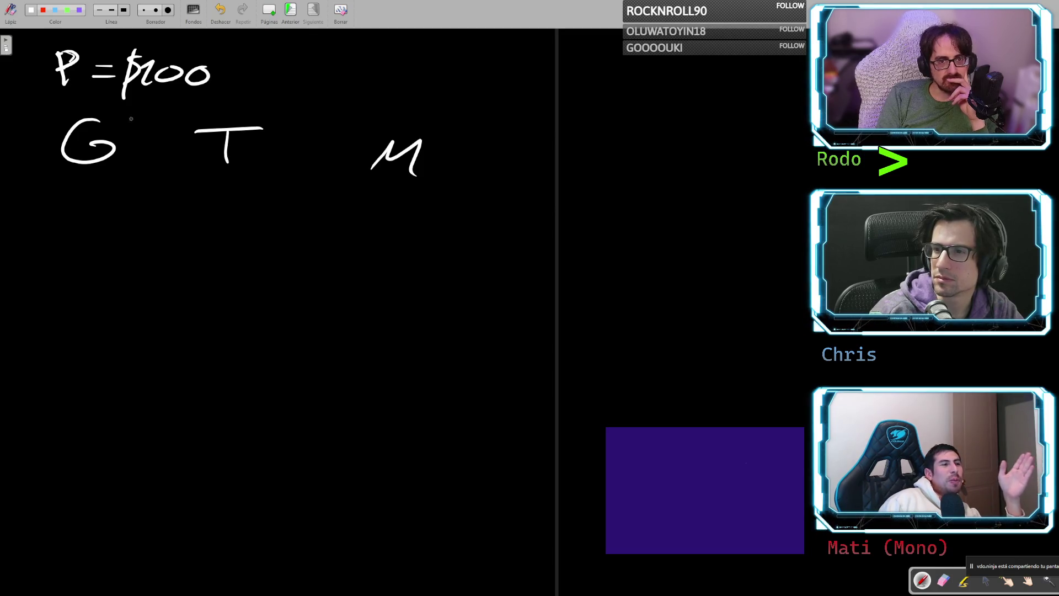
pyautogui.hotkey('ctrl', 'z')
pyautogui.hotkey('ctrl', 'z')
pyautogui.hotkey('ctrl', 'z')
pyautogui.moveTo(126, 58); pyautogui.dragTo(116, 96)
# - Add a small stroke above the T, undo the REC label, and start writing PRES at the top
pyautogui.moveTo(267, 80); pyautogui.dragTo(248, 105)
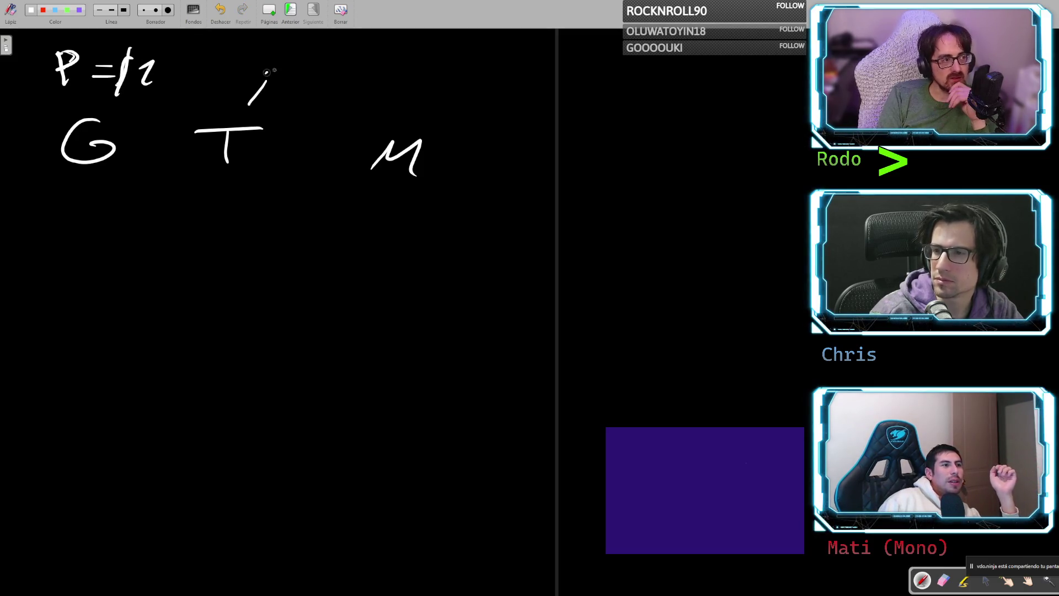
pyautogui.moveTo(335, 53)
pyautogui.mouseDown()
pyautogui.moveTo(331, 89)
pyautogui.moveTo(364, 70)
pyautogui.moveTo(394, 91)
pyautogui.mouseUp()
pyautogui.moveTo(399, 71); pyautogui.dragTo(408, 82)
pyautogui.moveTo(392, 95); pyautogui.dragTo(428, 99)
pyautogui.hotkey('ctrl', 'z')
pyautogui.hotkey('ctrl', 'z')
pyautogui.hotkey('ctrl', 'z')
pyautogui.hotkey('ctrl', 'z')
pyautogui.hotkey('ctrl', 'z')
pyautogui.hotkey('ctrl', 'z')
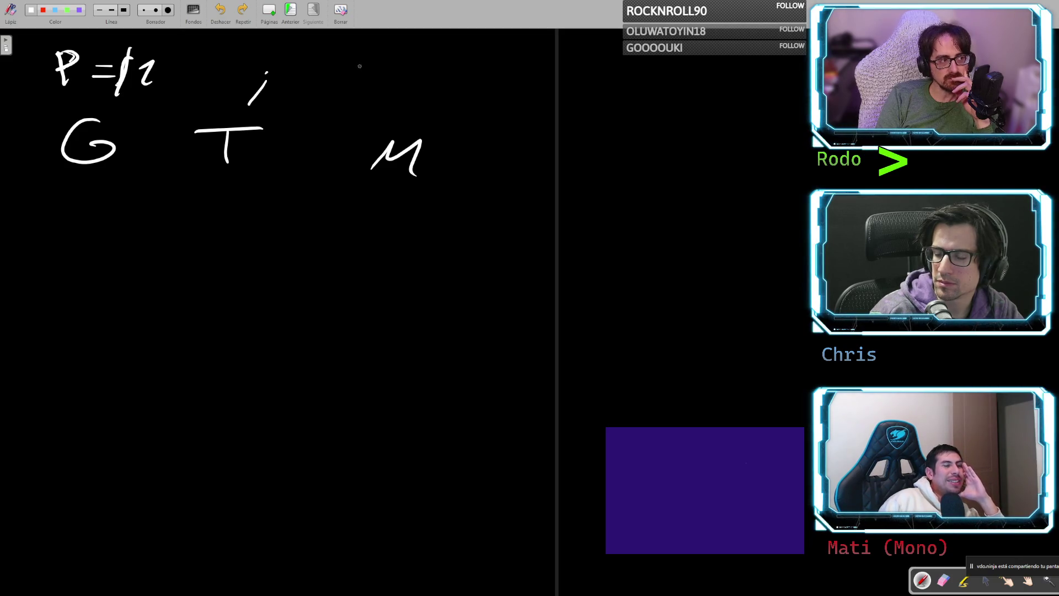
pyautogui.moveTo(361, 62)
pyautogui.mouseDown()
pyautogui.moveTo(363, 89)
pyautogui.moveTo(365, 75)
pyautogui.moveTo(414, 95)
pyautogui.mouseUp()
# - Finish writing PRES:$100 at the top right
pyautogui.moveTo(425, 67)
pyautogui.mouseDown()
pyautogui.moveTo(427, 94)
pyautogui.moveTo(450, 68)
pyautogui.mouseUp()
pyautogui.moveTo(426, 82); pyautogui.dragTo(454, 93)
pyautogui.moveTo(474, 72); pyautogui.dragTo(442, 97)
pyautogui.click(485, 78)
pyautogui.click(485, 93)
pyautogui.moveTo(508, 82); pyautogui.dragTo(513, 97)
pyautogui.moveTo(547, 83); pyautogui.dragTo(585, 89)
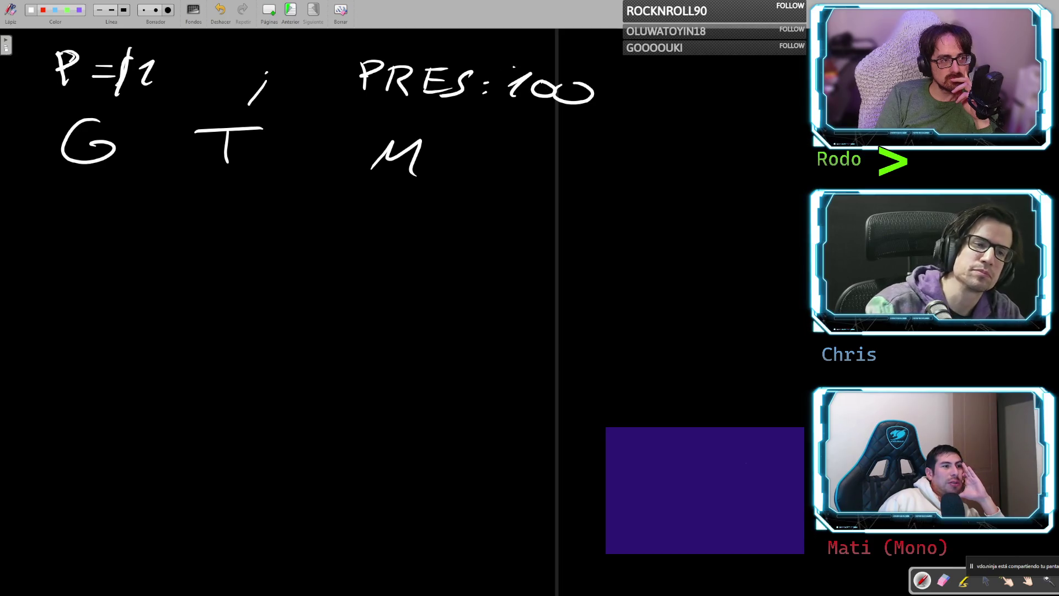
pyautogui.moveTo(515, 68); pyautogui.dragTo(489, 95)
pyautogui.moveTo(501, 66); pyautogui.dragTo(491, 108)
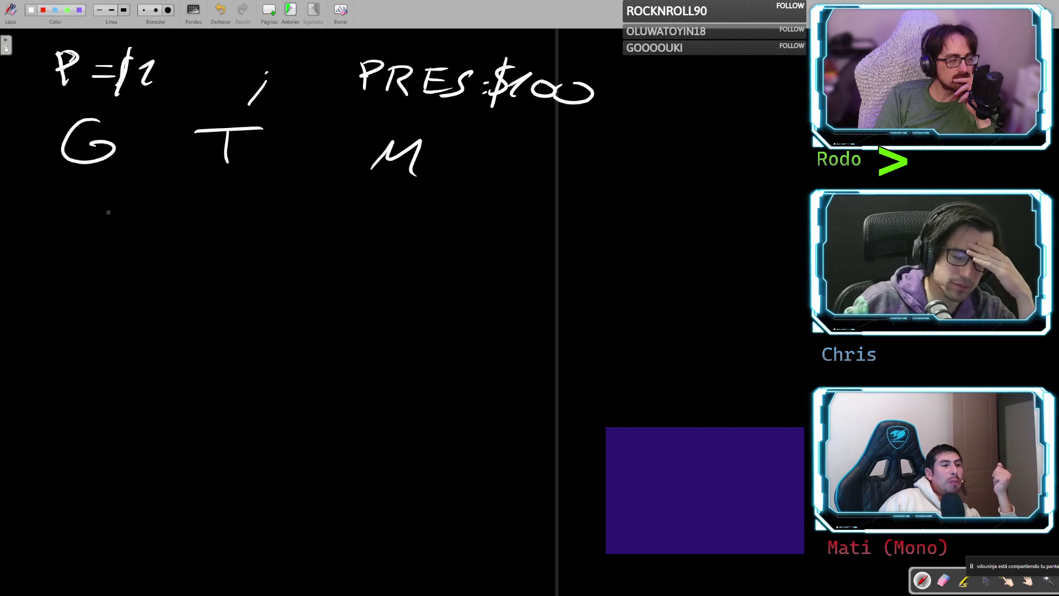
# - Write the first two rows under G, T, M: 100 0 0 and 0 200 0
pyautogui.moveTo(63, 239); pyautogui.dragTo(71, 256)
pyautogui.moveTo(97, 244); pyautogui.dragTo(137, 242)
pyautogui.moveTo(230, 241)
pyautogui.mouseDown()
pyautogui.moveTo(221, 249)
pyautogui.moveTo(246, 243)
pyautogui.mouseUp()
pyautogui.moveTo(369, 239); pyautogui.dragTo(365, 253)
pyautogui.moveTo(111, 310); pyautogui.dragTo(108, 312)
pyautogui.moveTo(197, 311)
pyautogui.mouseDown()
pyautogui.moveTo(210, 325)
pyautogui.moveTo(224, 310)
pyautogui.mouseUp()
pyautogui.moveTo(251, 309); pyautogui.dragTo(248, 310)
pyautogui.moveTo(370, 308); pyautogui.dragTo(366, 318)
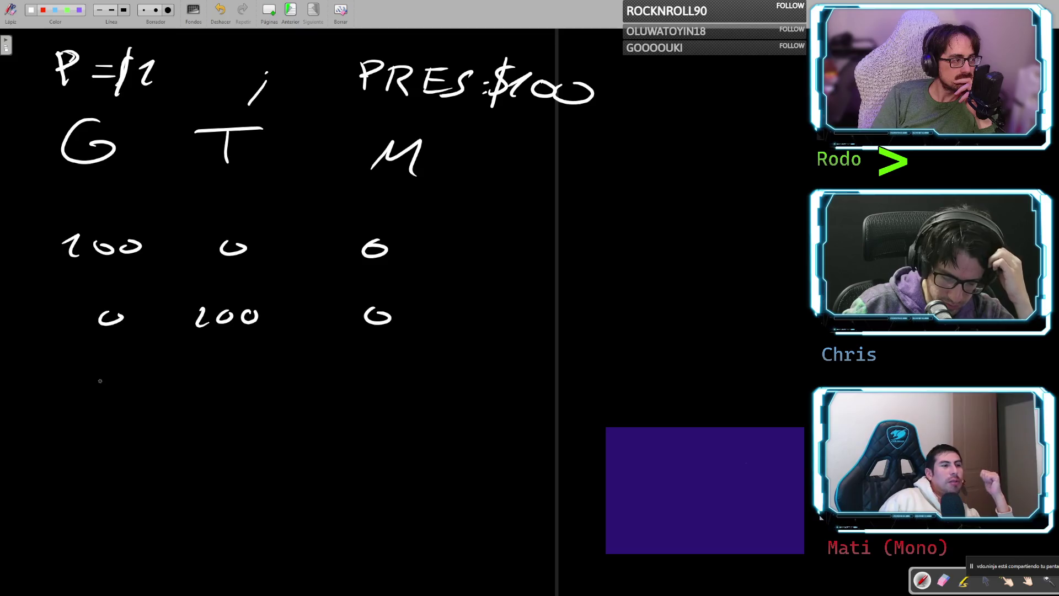
# - Add the next rows 0 0 100 and 2 0 99 under G, T and M
pyautogui.moveTo(100, 379); pyautogui.dragTo(115, 381)
pyautogui.moveTo(227, 377); pyautogui.dragTo(227, 390)
pyautogui.moveTo(327, 380); pyautogui.dragTo(330, 391)
pyautogui.moveTo(356, 378); pyautogui.dragTo(385, 377)
pyautogui.moveTo(83, 442); pyautogui.dragTo(109, 454)
pyautogui.moveTo(206, 429); pyautogui.dragTo(196, 433)
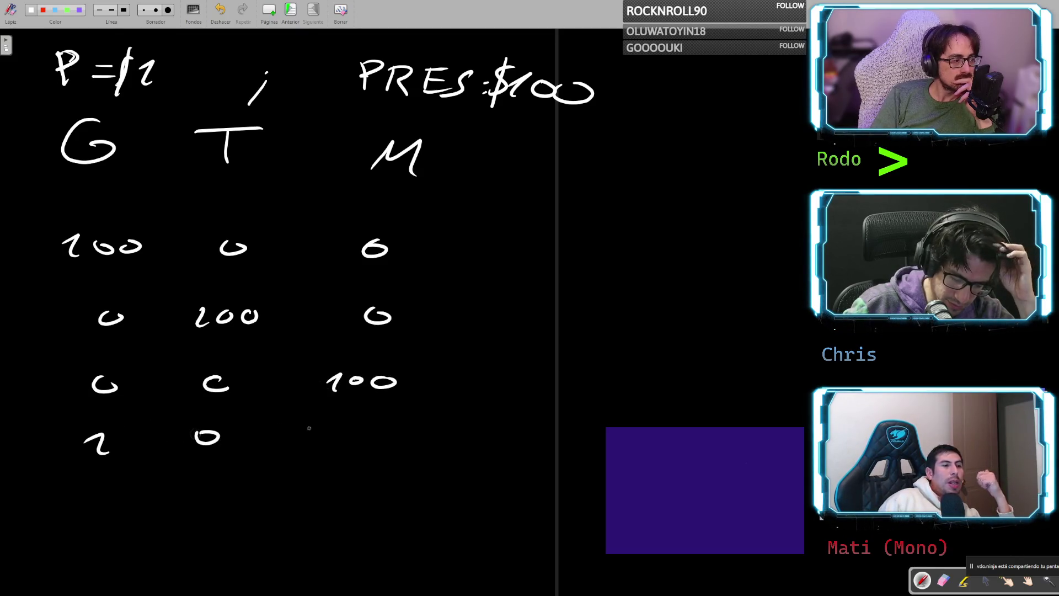
pyautogui.moveTo(329, 437); pyautogui.dragTo(346, 455)
pyautogui.moveTo(375, 430); pyautogui.dragTo(377, 460)
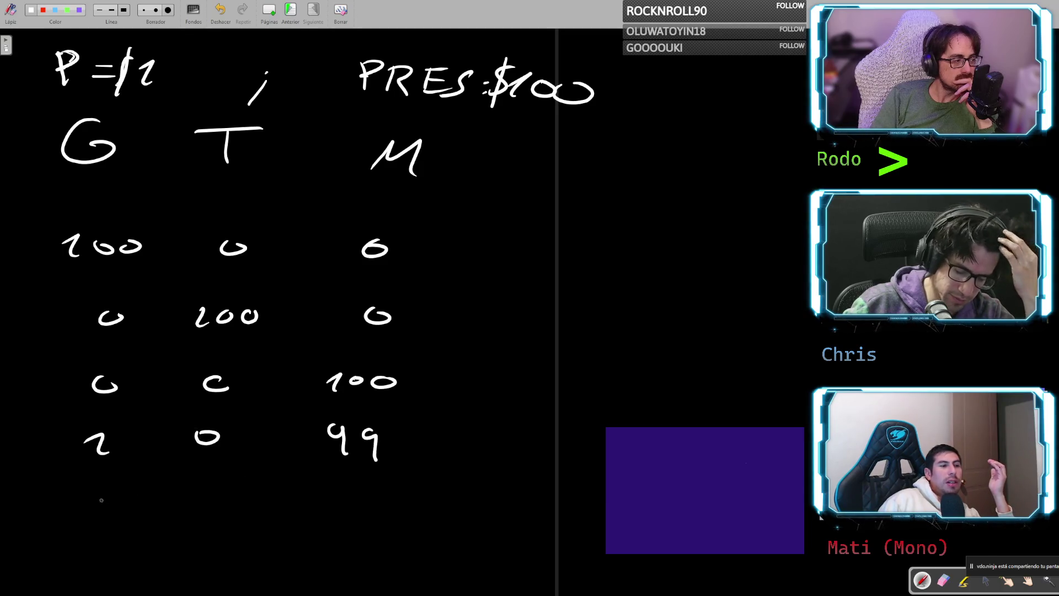
# - Write the row 33 33 34 and add continuation dots below the middle 33
pyautogui.moveTo(93, 491)
pyautogui.mouseDown()
pyautogui.moveTo(104, 493)
pyautogui.moveTo(99, 515)
pyautogui.moveTo(129, 512)
pyautogui.mouseUp()
pyautogui.moveTo(194, 490); pyautogui.dragTo(200, 511)
pyautogui.moveTo(221, 487); pyautogui.dragTo(224, 509)
pyautogui.moveTo(342, 488)
pyautogui.mouseDown()
pyautogui.moveTo(349, 503)
pyautogui.moveTo(383, 493)
pyautogui.moveTo(378, 510)
pyautogui.mouseUp()
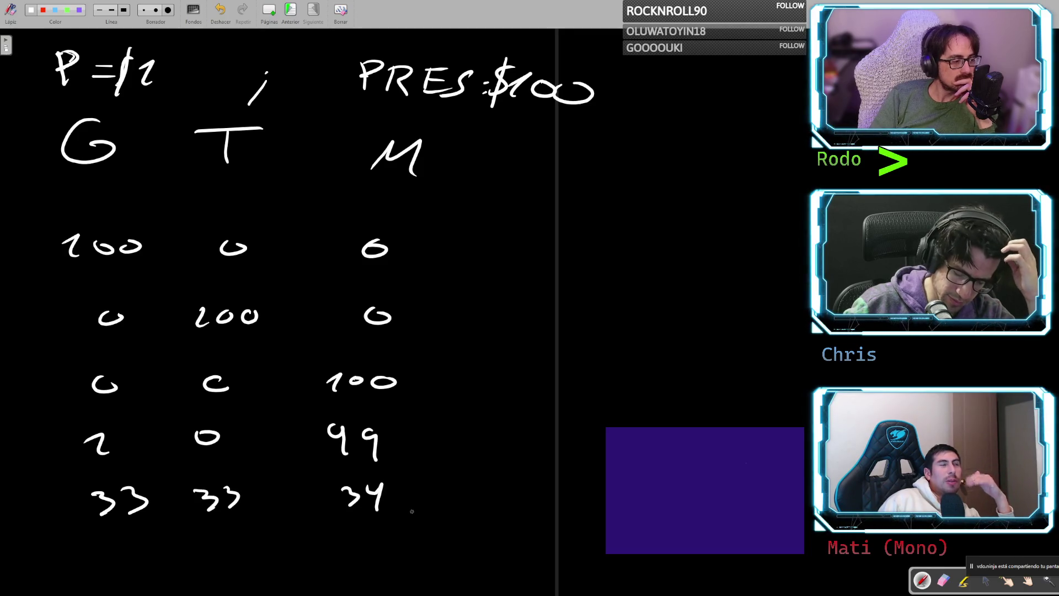
pyautogui.click(209, 530)
pyautogui.click(214, 540)
pyautogui.click(215, 554)
pyautogui.click(217, 559)
pyautogui.click(219, 566)
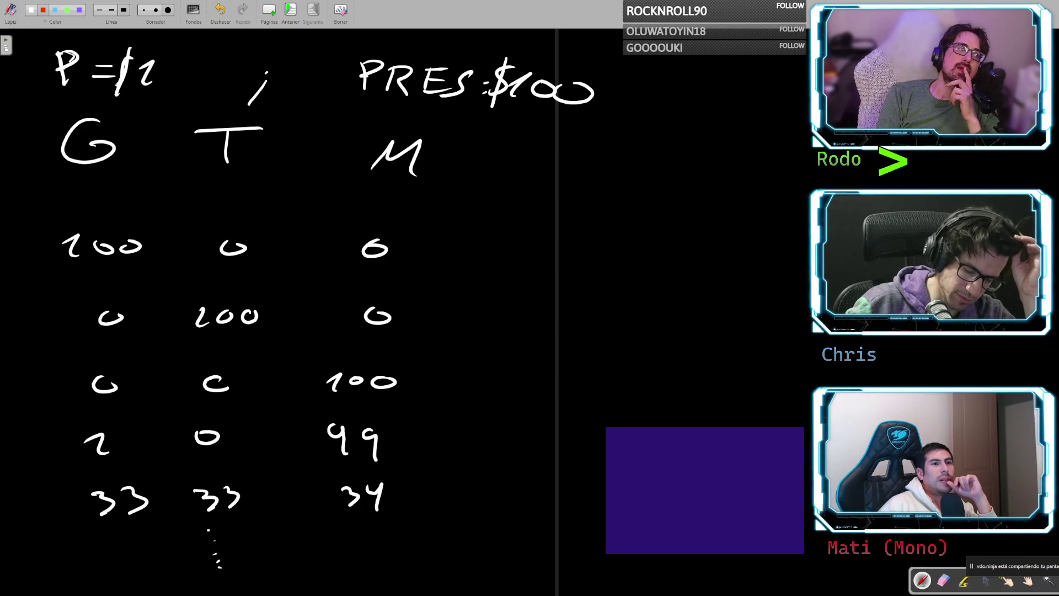
# - Draw a red box around the G column down to its 33, undoing a red underline under PRES
pyautogui.moveTo(51, 110)
pyautogui.mouseDown()
pyautogui.moveTo(67, 469)
pyautogui.moveTo(60, 521)
pyautogui.mouseUp()
pyautogui.moveTo(52, 103)
pyautogui.mouseDown()
pyautogui.moveTo(119, 108)
pyautogui.moveTo(176, 176)
pyautogui.moveTo(175, 530)
pyautogui.mouseUp()
pyautogui.moveTo(374, 107); pyautogui.dragTo(600, 127)
pyautogui.hotkey('ctrl', 'z')
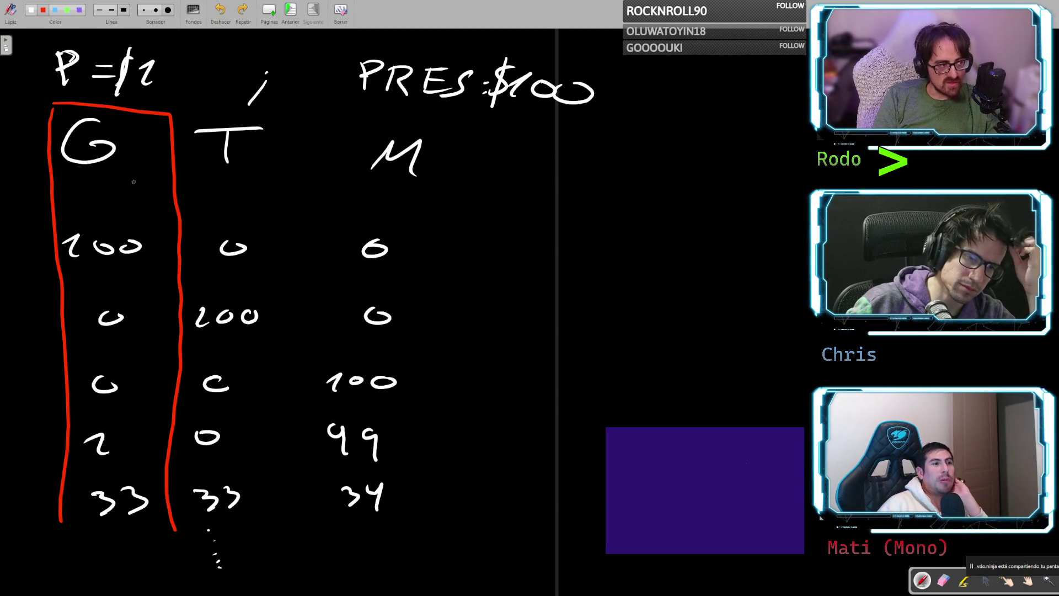
# - Try and undo red numbers 1, 2 and 10 beside the G, then remove the red G-column box
pyautogui.moveTo(134, 179); pyautogui.dragTo(145, 191)
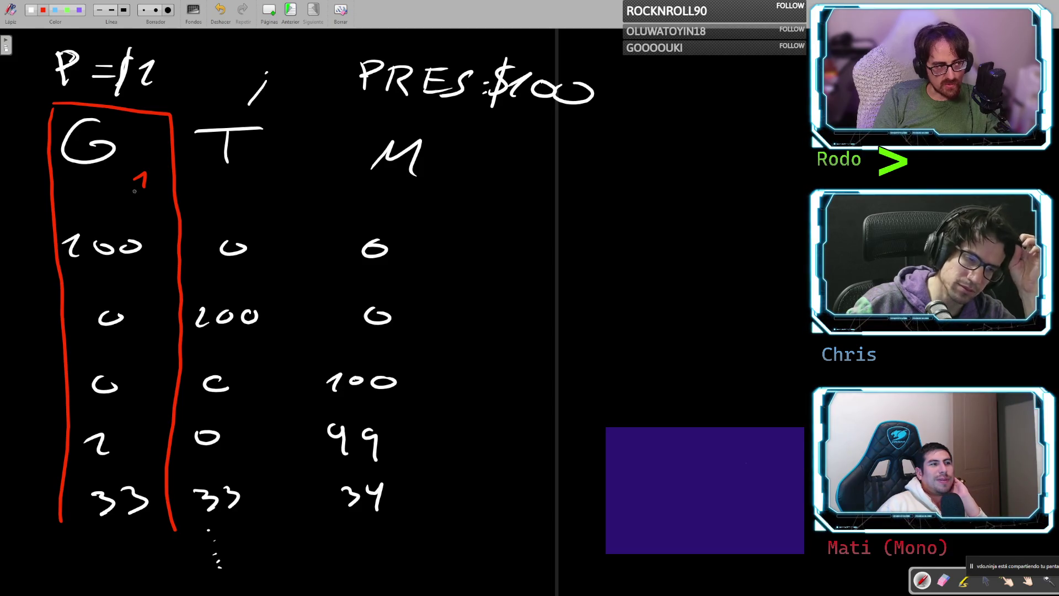
pyautogui.hotkey('ctrl', 'z')
pyautogui.moveTo(132, 177)
pyautogui.mouseDown()
pyautogui.moveTo(149, 192)
pyautogui.moveTo(124, 193)
pyautogui.moveTo(153, 193)
pyautogui.mouseUp()
pyautogui.hotkey('ctrl', 'z')
pyautogui.hotkey('ctrl', 'z')
pyautogui.moveTo(125, 175); pyautogui.dragTo(128, 190)
pyautogui.moveTo(143, 176); pyautogui.dragTo(143, 178)
pyautogui.hotkey('ctrl', 'z')
pyautogui.hotkey('ctrl', 'z')
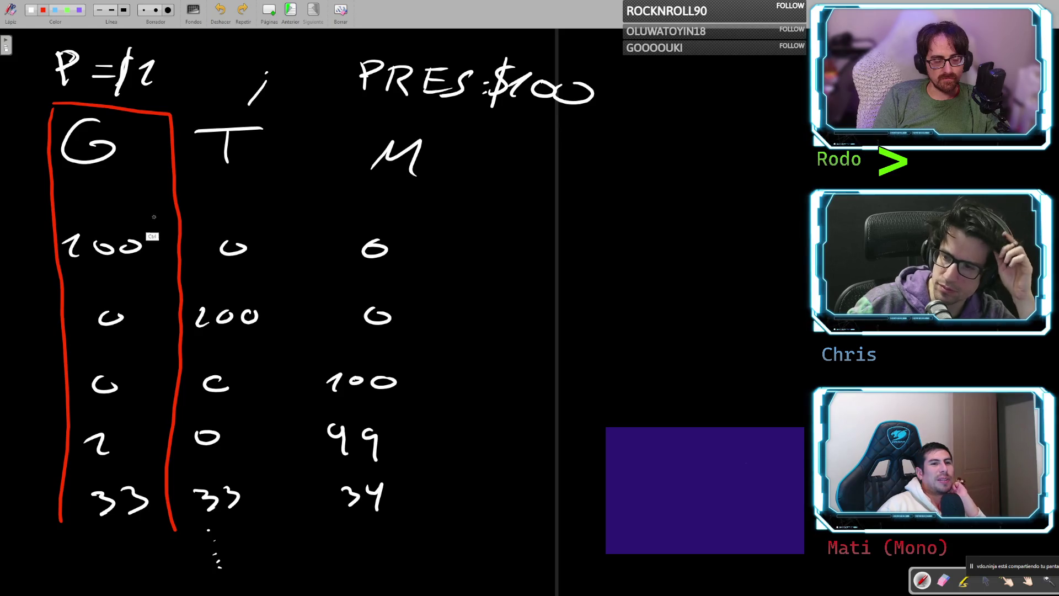
pyautogui.hotkey('ctrl', 'z')
pyautogui.hotkey('ctrl', 'z')
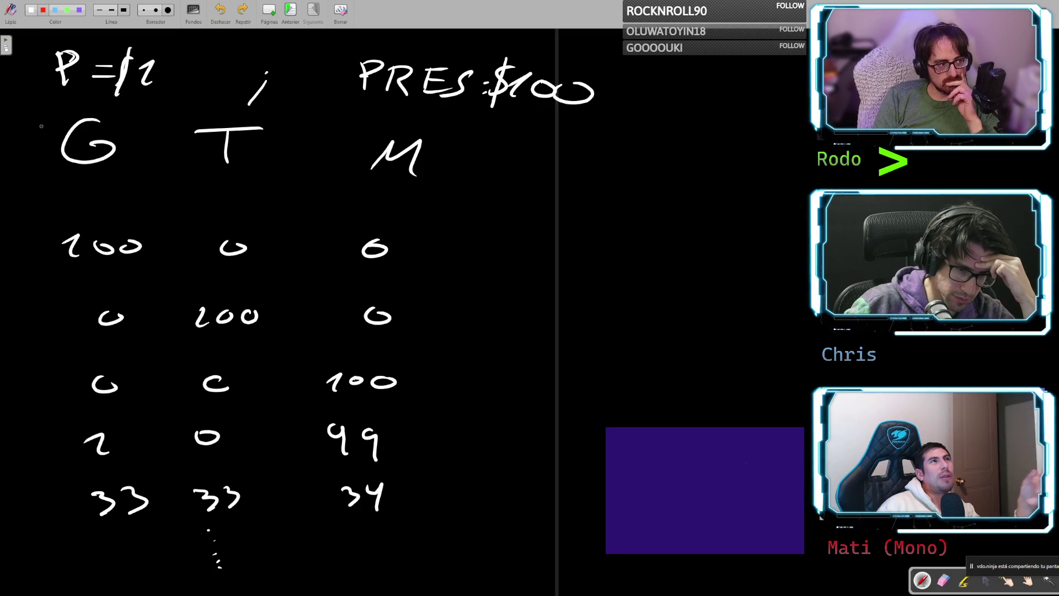
# - Box G and T in red and write 33% under G and 66% under T
pyautogui.moveTo(37, 107)
pyautogui.mouseDown()
pyautogui.moveTo(37, 137)
pyautogui.moveTo(91, 177)
pyautogui.moveTo(279, 181)
pyautogui.moveTo(309, 122)
pyautogui.moveTo(25, 95)
pyautogui.moveTo(22, 121)
pyautogui.mouseUp()
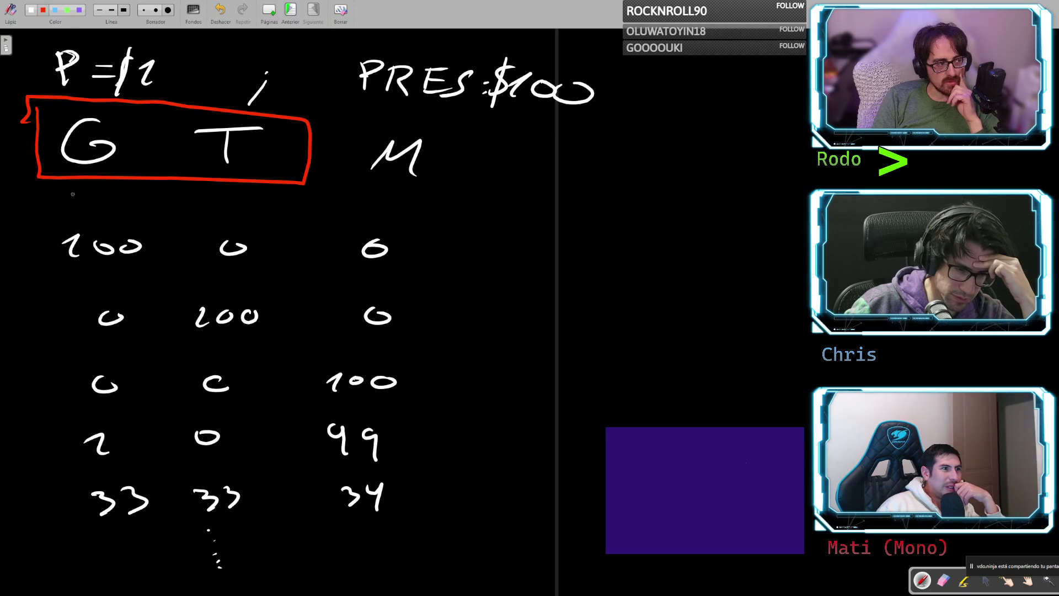
pyautogui.moveTo(71, 193)
pyautogui.mouseDown()
pyautogui.moveTo(72, 213)
pyautogui.moveTo(109, 197)
pyautogui.moveTo(102, 214)
pyautogui.mouseUp()
pyautogui.moveTo(138, 197); pyautogui.dragTo(125, 213)
pyautogui.click(142, 217)
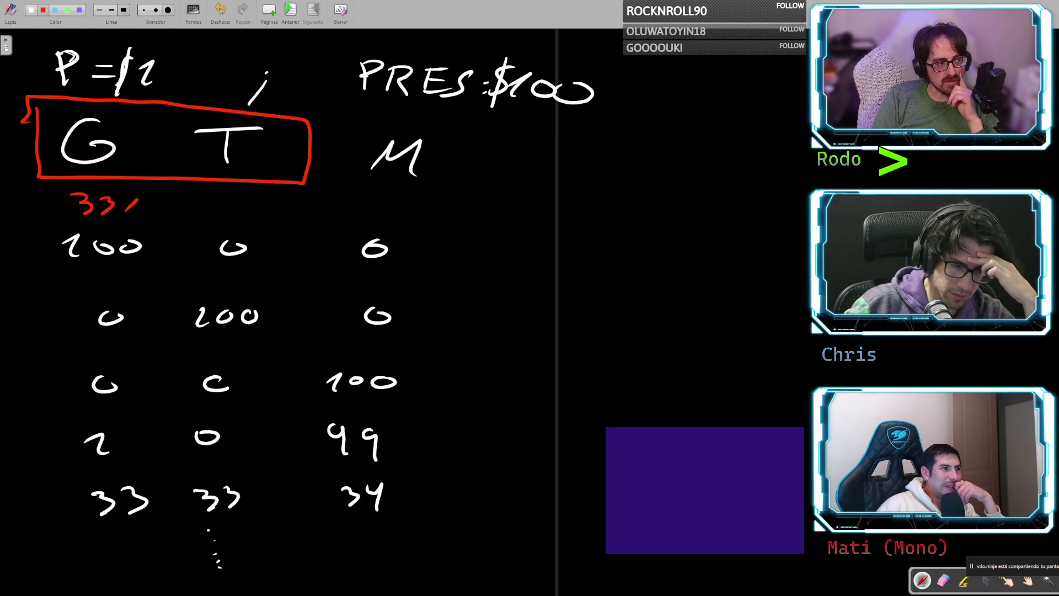
pyautogui.moveTo(231, 197)
pyautogui.mouseDown()
pyautogui.moveTo(225, 213)
pyautogui.moveTo(267, 218)
pyautogui.moveTo(281, 201)
pyautogui.mouseUp()
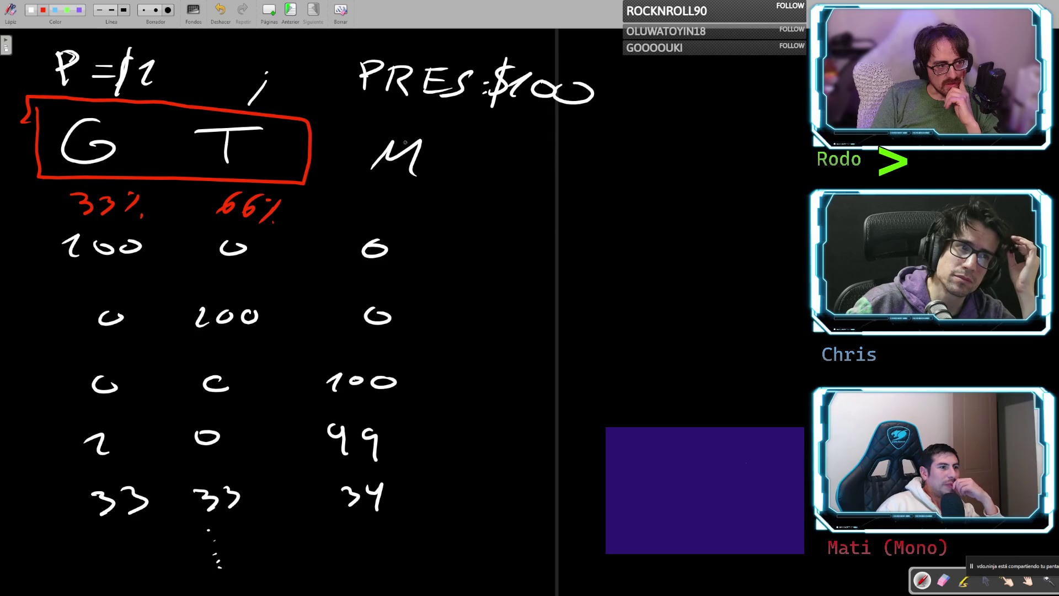
# - Try red circles around M, the 34 and the 33s, undoing each, then loop the M column values
pyautogui.moveTo(390, 125)
pyautogui.mouseDown()
pyautogui.moveTo(450, 148)
pyautogui.moveTo(386, 134)
pyautogui.mouseUp()
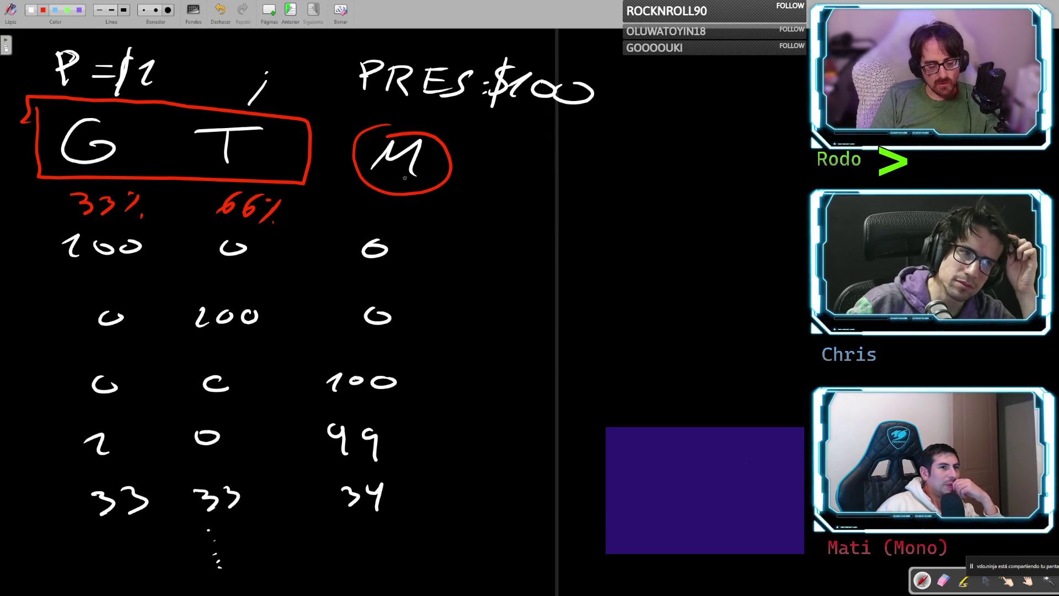
pyautogui.hotkey('ctrl', 'z')
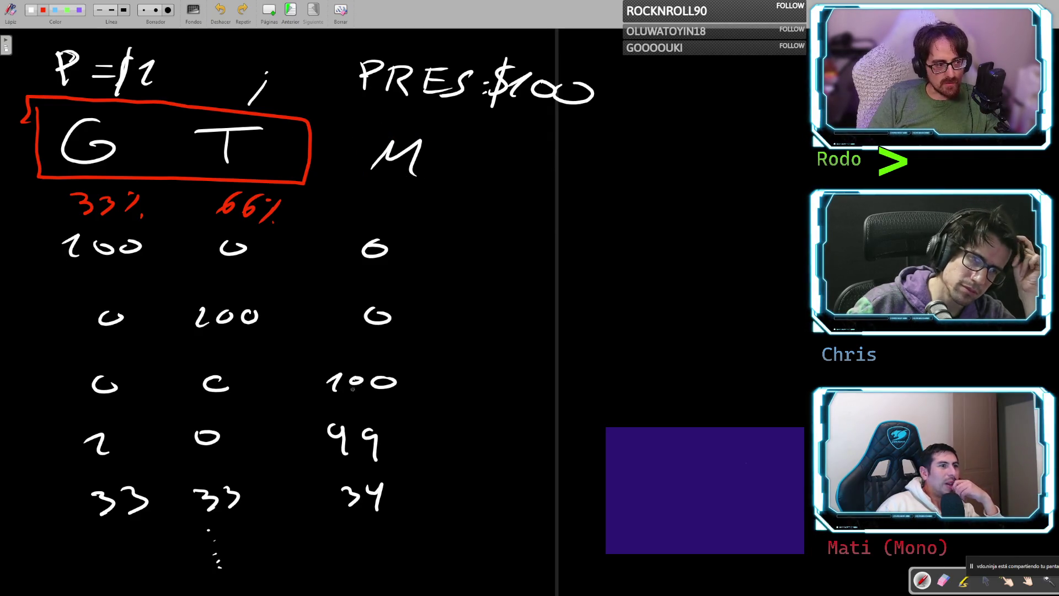
pyautogui.moveTo(345, 479); pyautogui.dragTo(364, 468)
pyautogui.hotkey('ctrl', 'z')
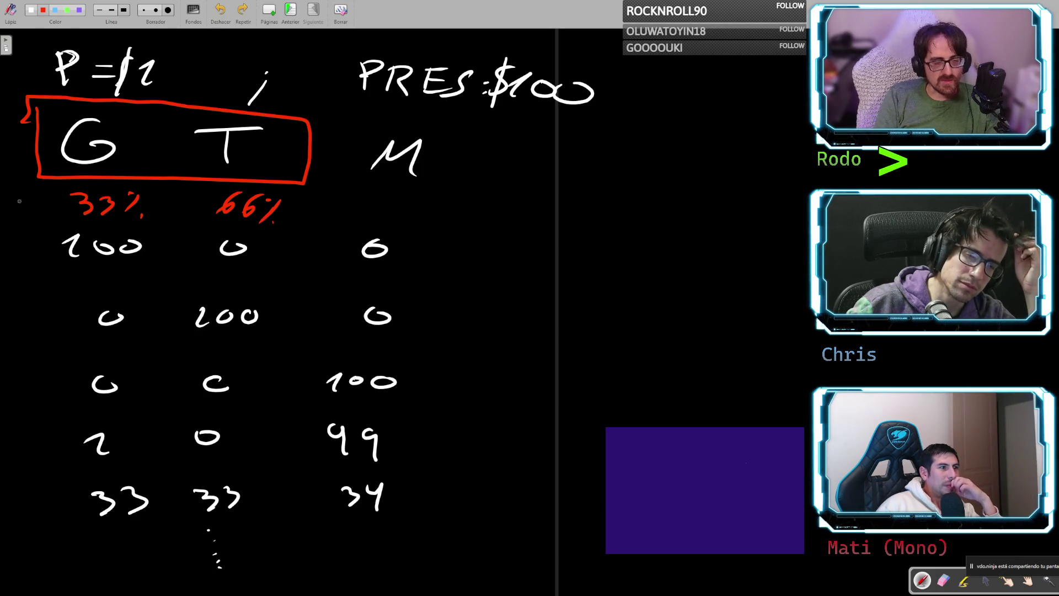
pyautogui.moveTo(73, 501)
pyautogui.mouseDown()
pyautogui.moveTo(59, 514)
pyautogui.moveTo(301, 486)
pyautogui.mouseUp()
pyautogui.hotkey('ctrl', 'z')
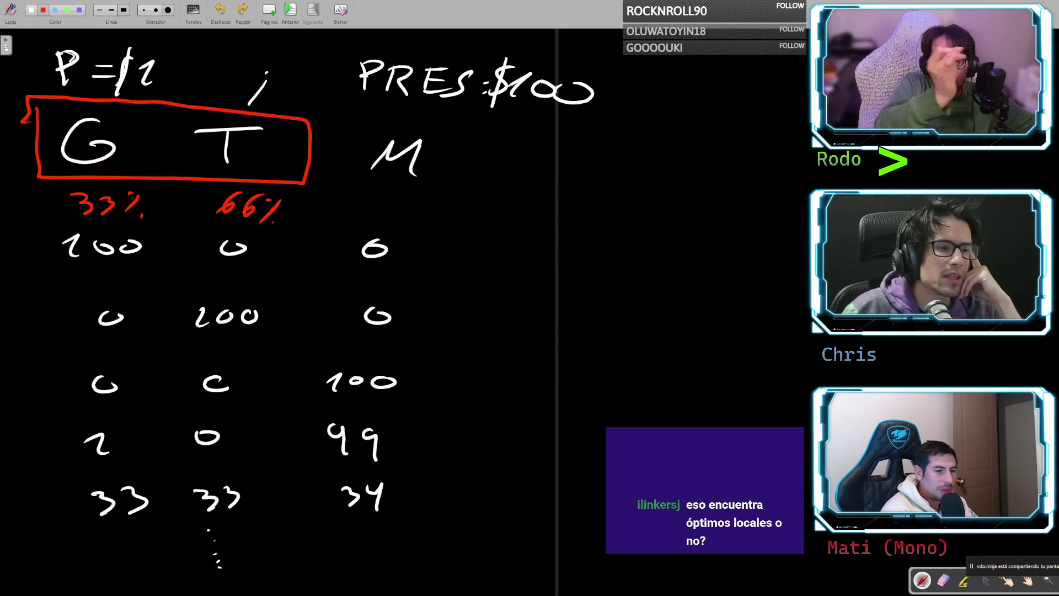
pyautogui.moveTo(384, 135)
pyautogui.mouseDown()
pyautogui.moveTo(306, 284)
pyautogui.moveTo(568, 354)
pyautogui.moveTo(324, 135)
pyautogui.mouseUp()
# - Replace the M-column loop with a red outline spanning T across M and beyond
pyautogui.hotkey('ctrl', 'z')
pyautogui.moveTo(409, 116)
pyautogui.mouseDown()
pyautogui.moveTo(279, 127)
pyautogui.moveTo(237, 199)
pyautogui.moveTo(221, 199)
pyautogui.mouseUp()
pyautogui.moveTo(453, 130)
pyautogui.mouseDown()
pyautogui.moveTo(580, 205)
pyautogui.moveTo(409, 198)
pyautogui.mouseUp()
# - Add a column of red dashes beside the M values, then view the enlarged meme in Discord
pyautogui.moveTo(468, 235); pyautogui.dragTo(459, 243)
pyautogui.moveTo(457, 273); pyautogui.dragTo(455, 289)
pyautogui.moveTo(451, 320); pyautogui.dragTo(448, 339)
pyautogui.moveTo(462, 385); pyautogui.dragTo(470, 440)
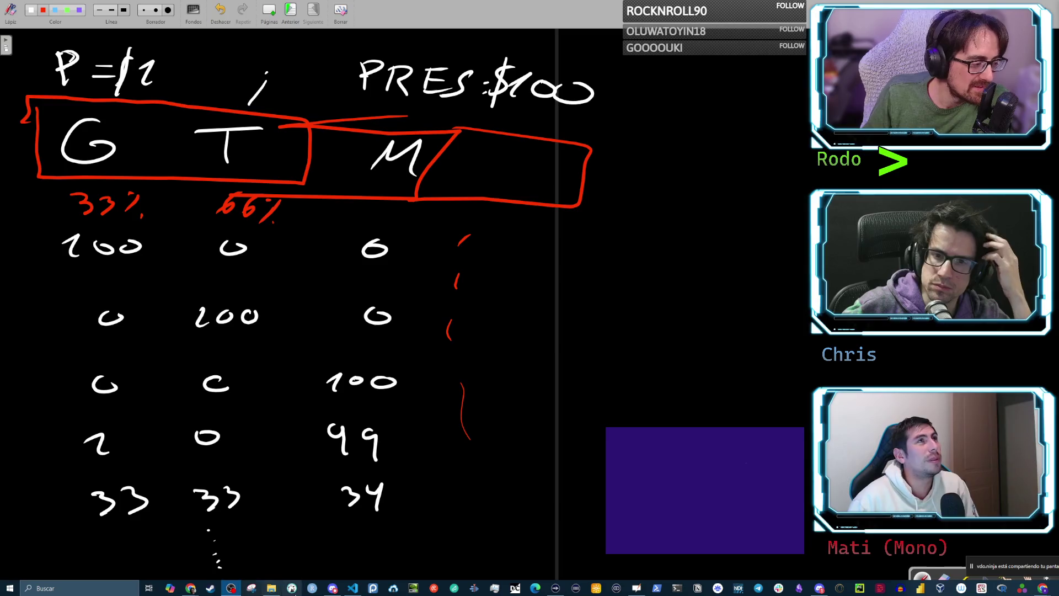
pyautogui.click(332, 588)
pyautogui.click(303, 346)
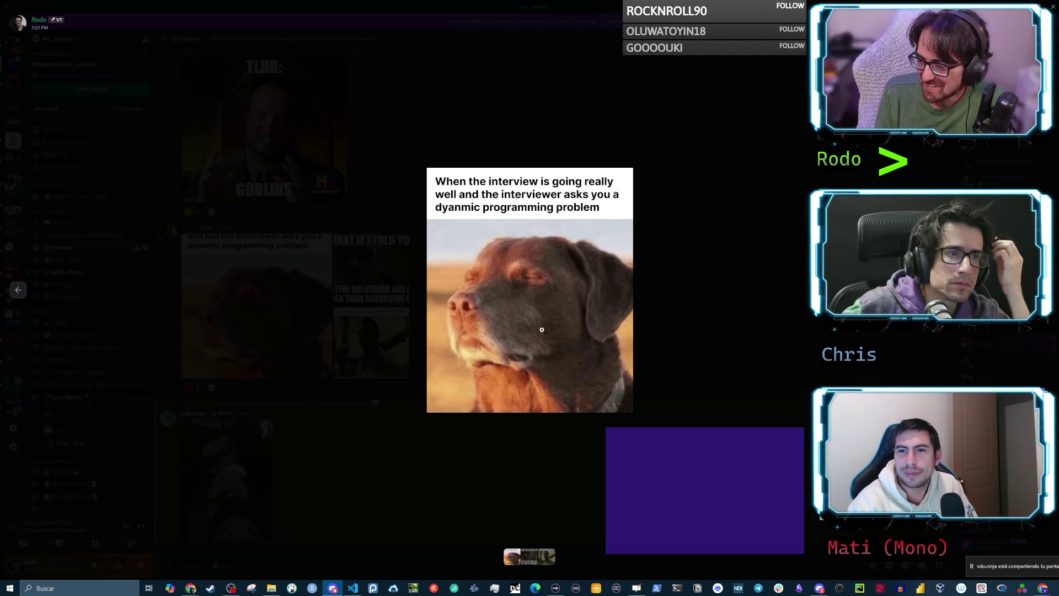
pyautogui.press('Escape')
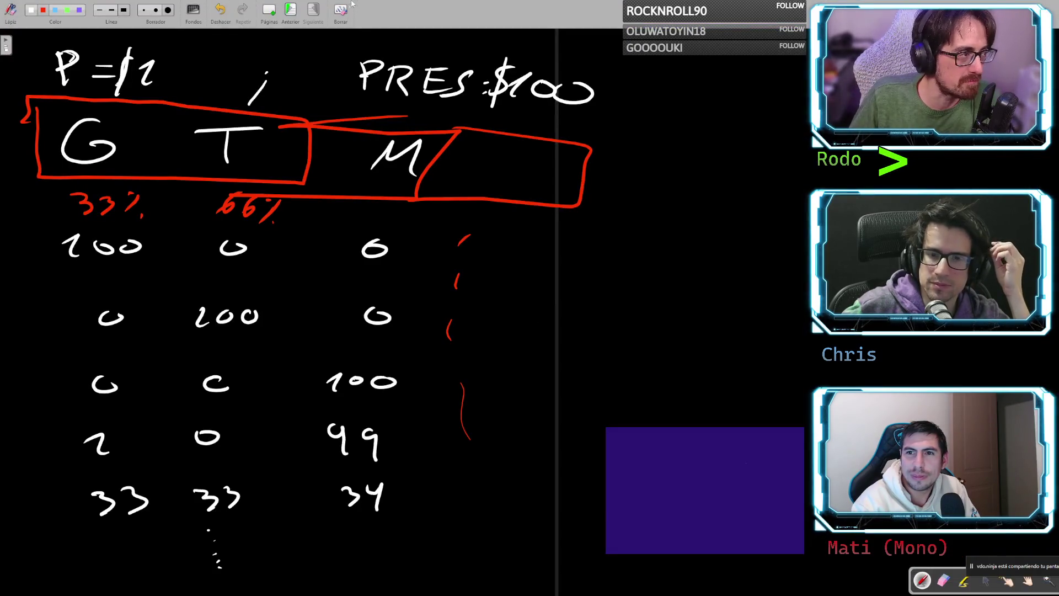
# - Return to the staircase tree page, undo a red zigzag, and save the document with Ctrl+S
pyautogui.click(290, 13)
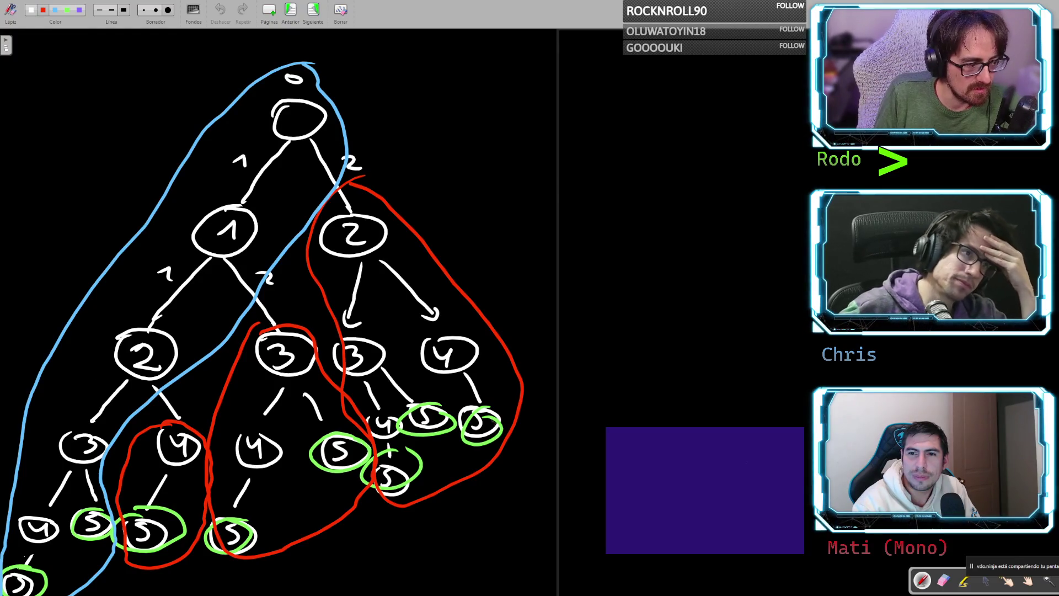
pyautogui.moveTo(485, 477); pyautogui.dragTo(433, 313)
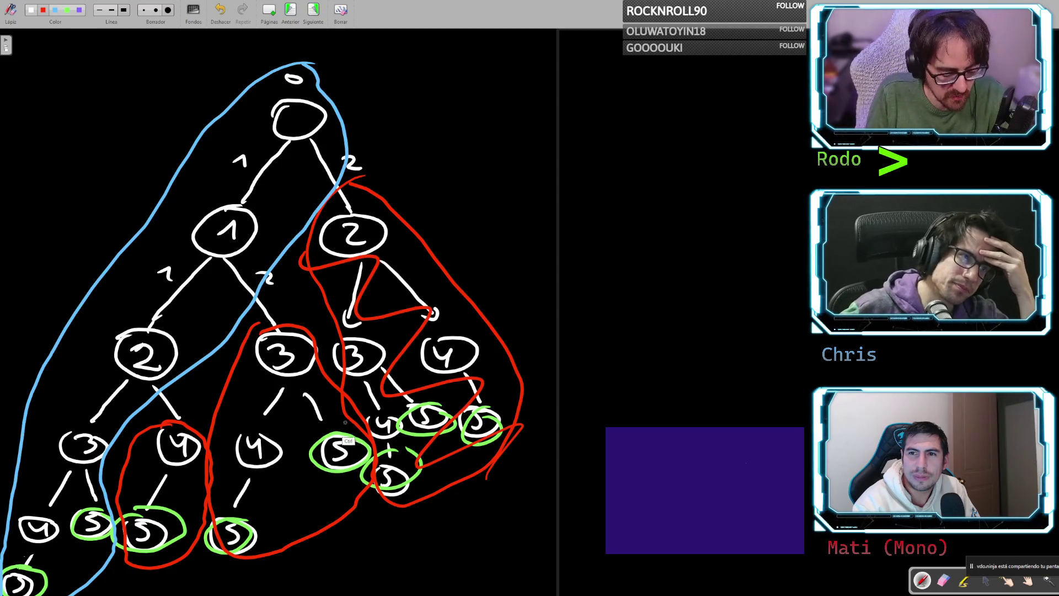
pyautogui.hotkey('ctrl', 'z')
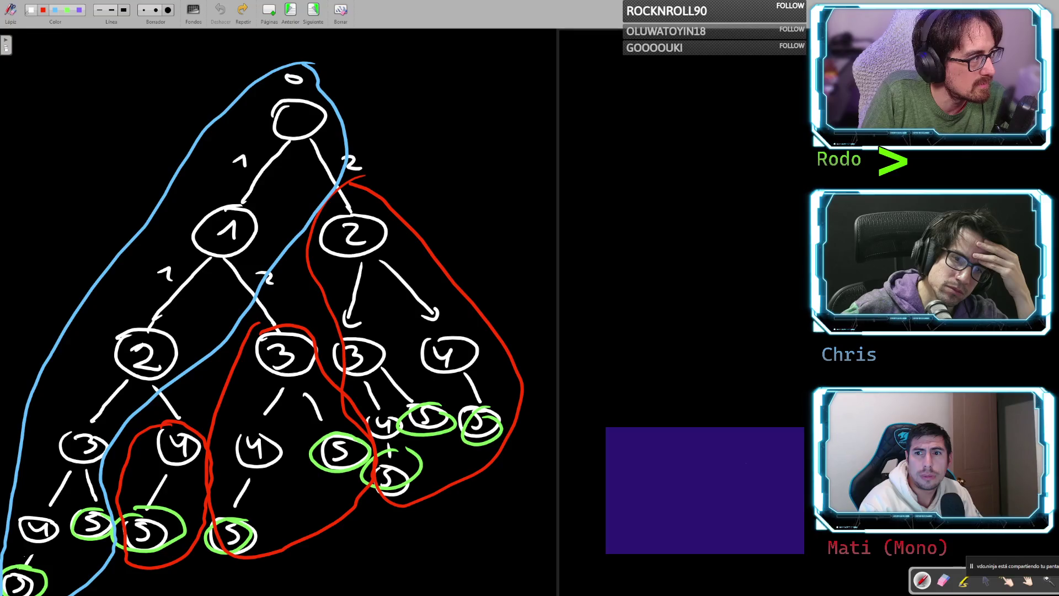
pyautogui.hotkey('ctrl', 's')
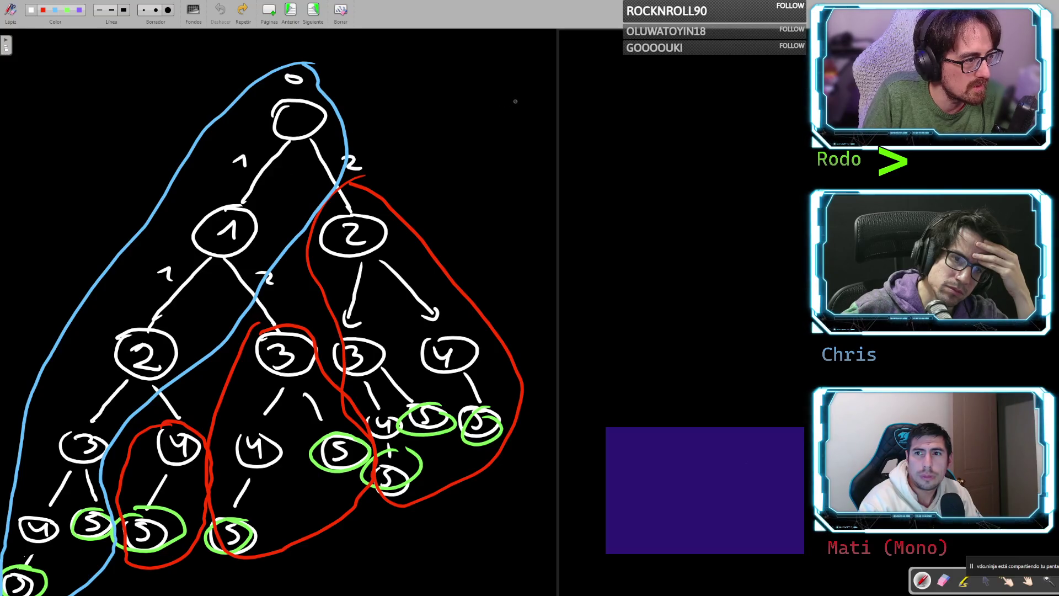
# - Write 27 at the top right, undo white loops around the 4 and 5 nodes, and clear the page
pyautogui.moveTo(509, 100); pyautogui.dragTo(526, 116)
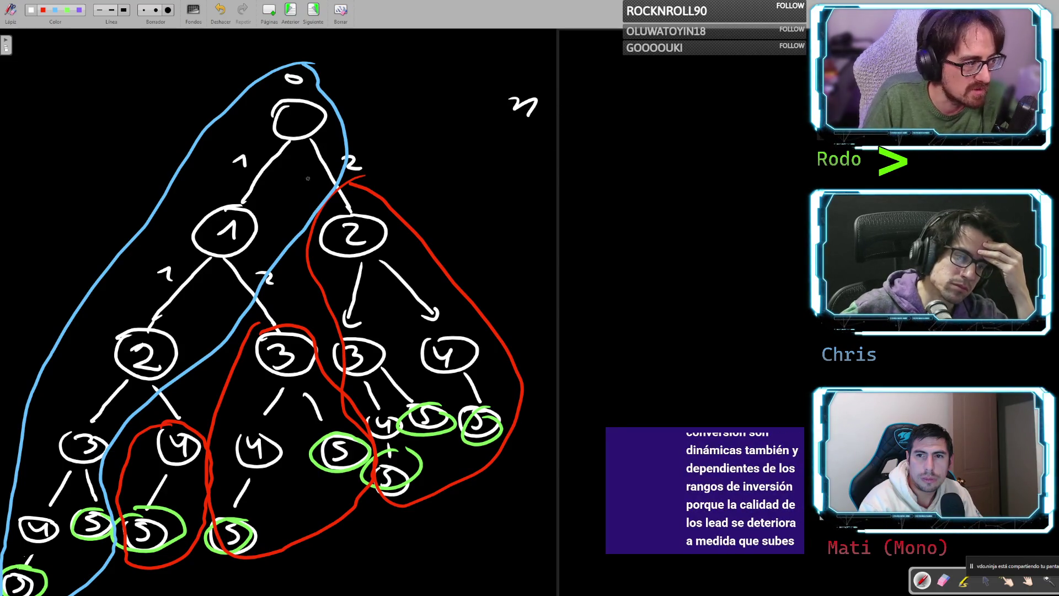
pyautogui.moveTo(93, 494)
pyautogui.mouseDown()
pyautogui.moveTo(36, 526)
pyautogui.moveTo(22, 595)
pyautogui.moveTo(113, 497)
pyautogui.moveTo(49, 514)
pyautogui.mouseUp()
pyautogui.hotkey('ctrl', 'z')
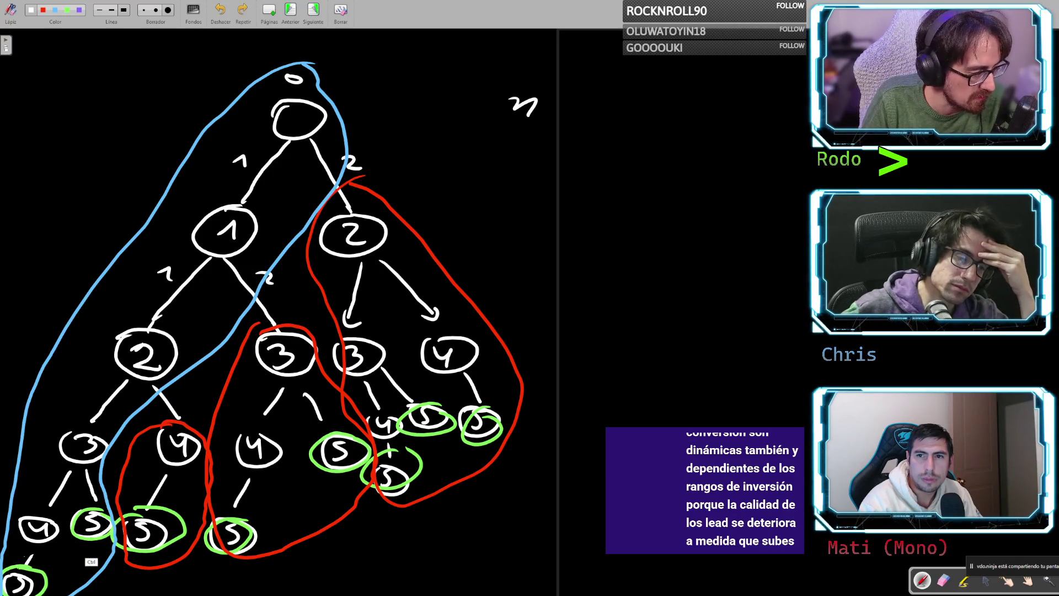
pyautogui.moveTo(100, 480)
pyautogui.mouseDown()
pyautogui.moveTo(11, 549)
pyautogui.moveTo(113, 494)
pyautogui.mouseUp()
pyautogui.hotkey('ctrl', 'z')
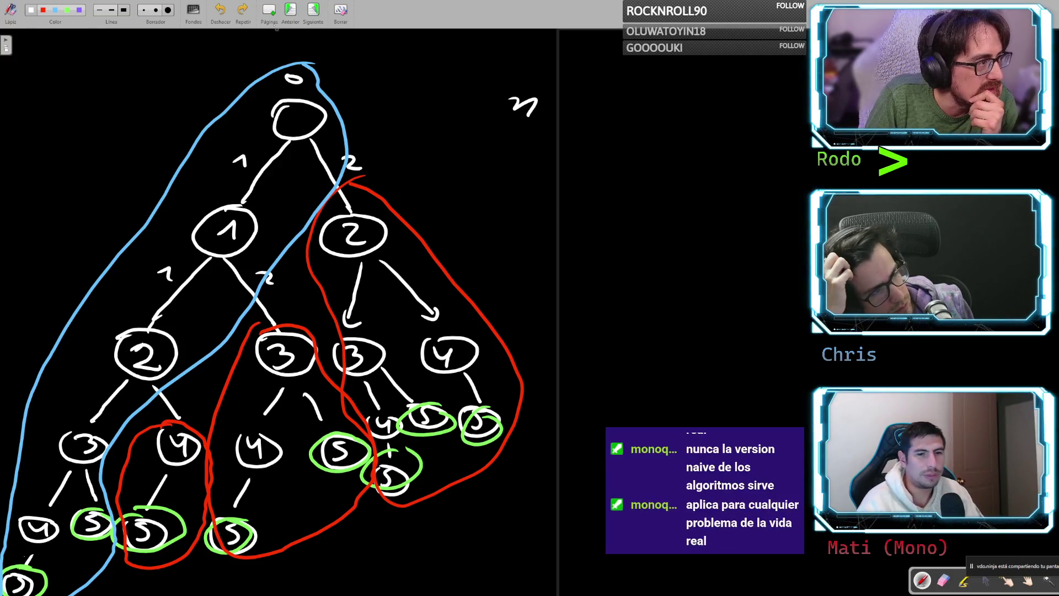
pyautogui.click(271, 13)
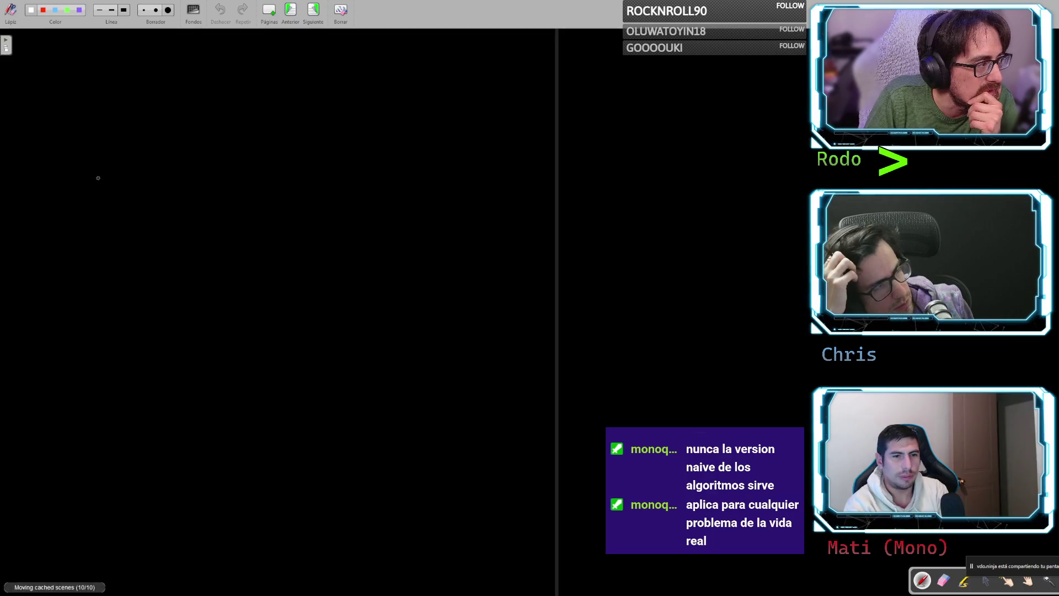
# - Sketch a three-step staircase on a ground line with dashes leading toward the steps
pyautogui.moveTo(71, 274)
pyautogui.mouseDown()
pyautogui.moveTo(398, 285)
pyautogui.moveTo(381, 147)
pyautogui.moveTo(332, 117)
pyautogui.moveTo(311, 282)
pyautogui.mouseUp()
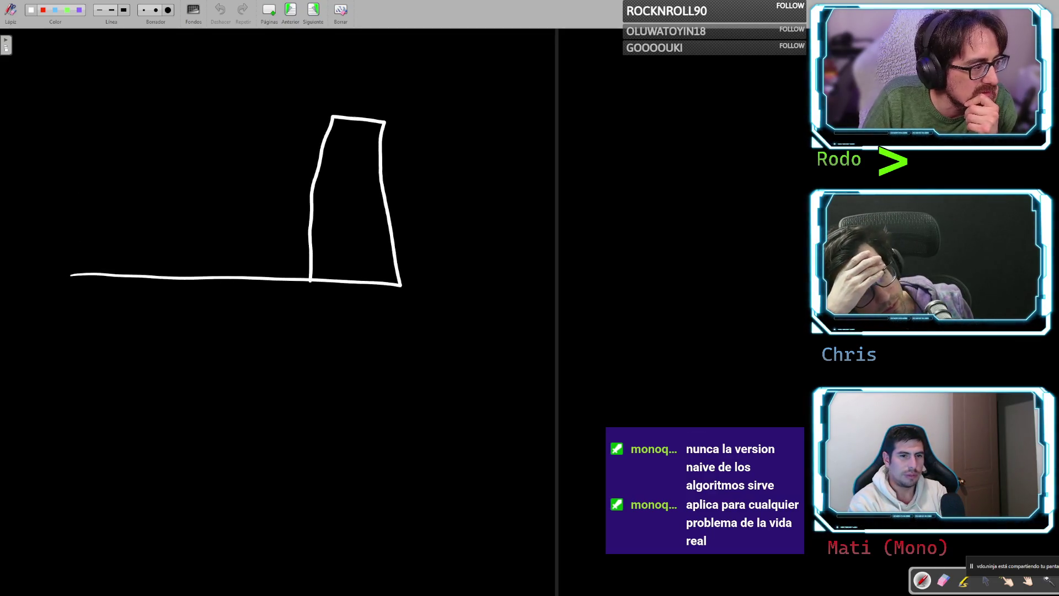
pyautogui.moveTo(313, 157)
pyautogui.mouseDown()
pyautogui.moveTo(264, 183)
pyautogui.moveTo(263, 292)
pyautogui.mouseUp()
pyautogui.moveTo(262, 190)
pyautogui.mouseDown()
pyautogui.moveTo(226, 259)
pyautogui.moveTo(227, 293)
pyautogui.mouseUp()
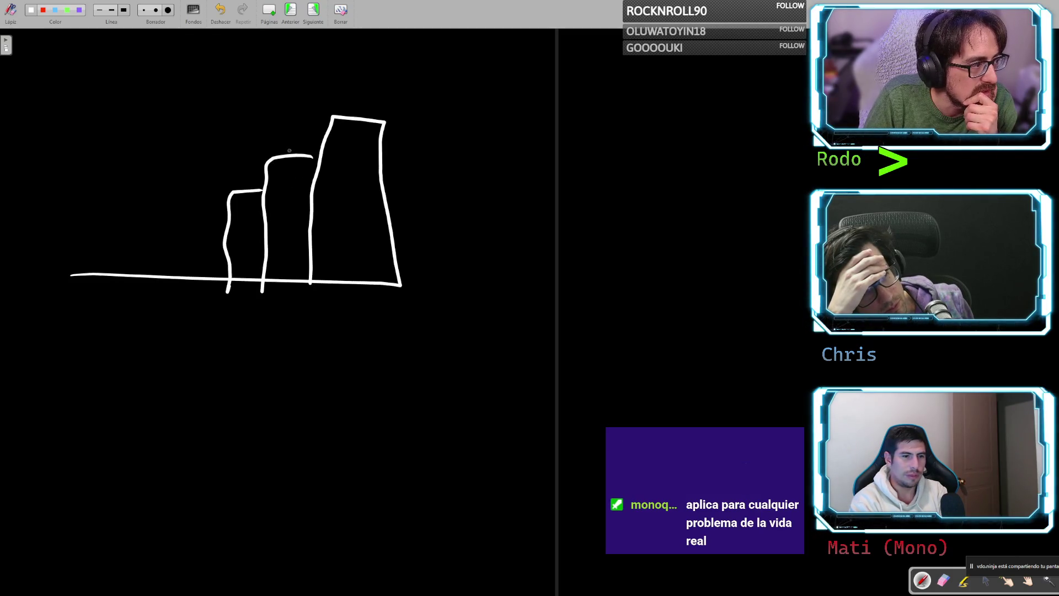
pyautogui.moveTo(208, 228); pyautogui.dragTo(163, 242)
pyautogui.moveTo(154, 243); pyautogui.dragTo(114, 253)
pyautogui.moveTo(105, 254)
pyautogui.mouseDown()
pyautogui.moveTo(91, 258)
pyautogui.moveTo(180, 263)
pyautogui.mouseUp()
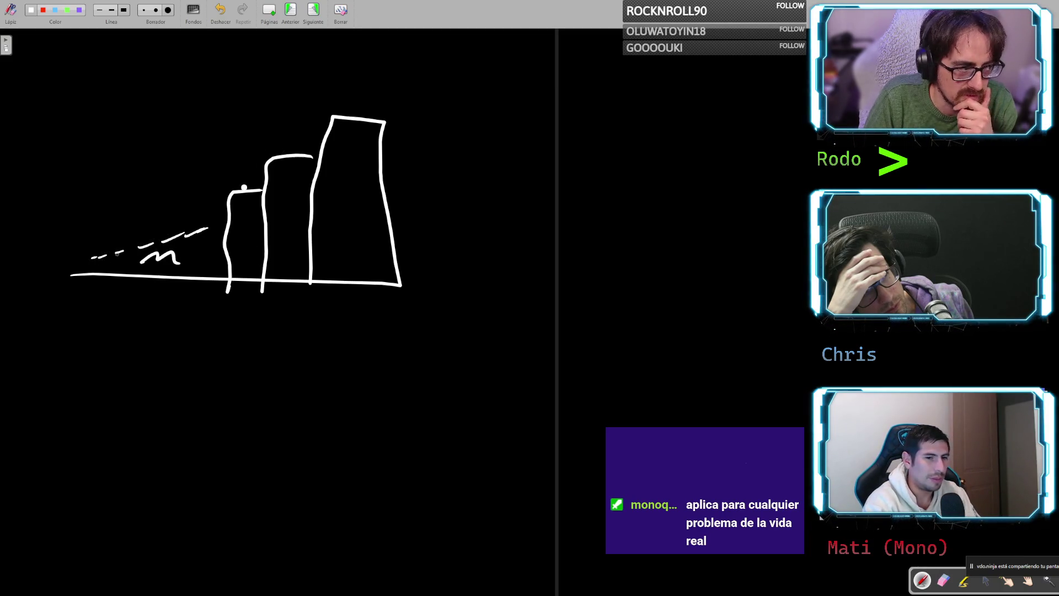
# - Draw jump arcs from the smallest and middle steps up to the tallest step
pyautogui.moveTo(244, 187); pyautogui.dragTo(243, 191)
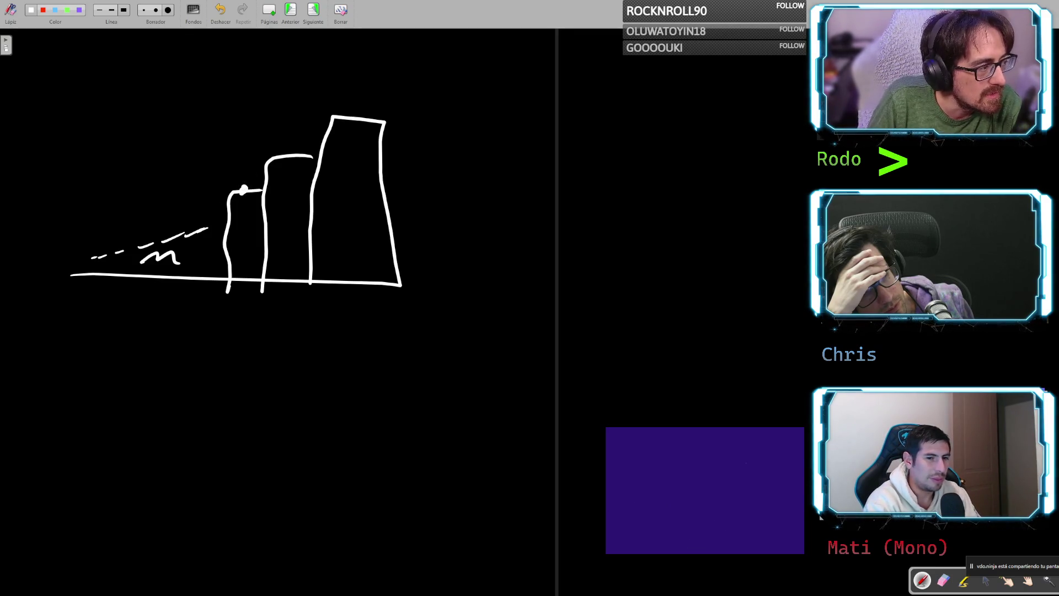
pyautogui.moveTo(238, 175)
pyautogui.mouseDown()
pyautogui.moveTo(240, 187)
pyautogui.moveTo(264, 145)
pyautogui.moveTo(296, 152)
pyautogui.mouseUp()
pyautogui.moveTo(241, 185)
pyautogui.mouseDown()
pyautogui.moveTo(264, 130)
pyautogui.moveTo(335, 101)
pyautogui.moveTo(359, 114)
pyautogui.mouseUp()
pyautogui.moveTo(296, 152)
pyautogui.mouseDown()
pyautogui.moveTo(310, 132)
pyautogui.moveTo(365, 117)
pyautogui.mouseUp()
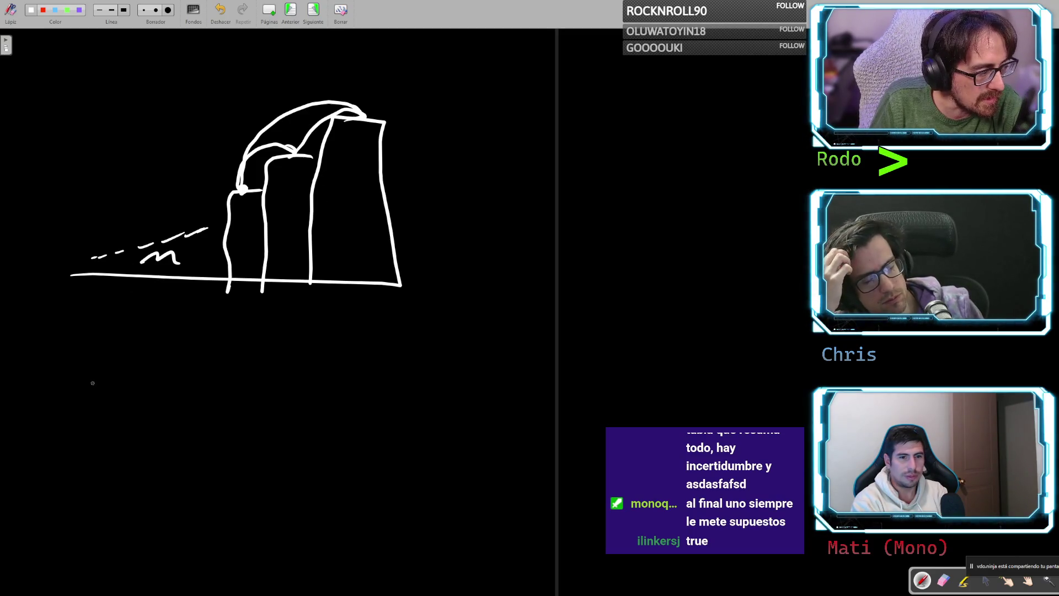
# - Write Cn = below the staircase sketch
pyautogui.moveTo(53, 387)
pyautogui.mouseDown()
pyautogui.moveTo(69, 373)
pyautogui.moveTo(122, 402)
pyautogui.moveTo(176, 377)
pyautogui.mouseUp()
pyautogui.hotkey('ctrl', 'z')
pyautogui.moveTo(149, 388); pyautogui.dragTo(172, 385)
# - Write Cn-2 after Cn =, undoing stray loops and arcs on the stairs sketch
pyautogui.moveTo(339, 84)
pyautogui.mouseDown()
pyautogui.moveTo(303, 86)
pyautogui.moveTo(306, 183)
pyautogui.moveTo(325, 84)
pyautogui.moveTo(295, 89)
pyautogui.mouseUp()
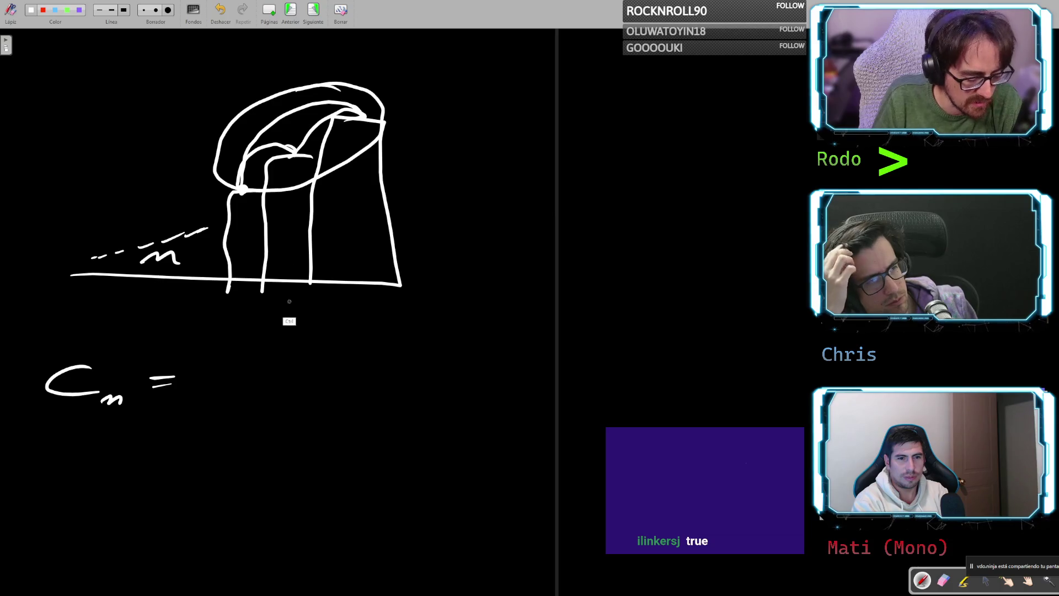
pyautogui.hotkey('ctrl', 'z')
pyautogui.moveTo(238, 363); pyautogui.dragTo(245, 386)
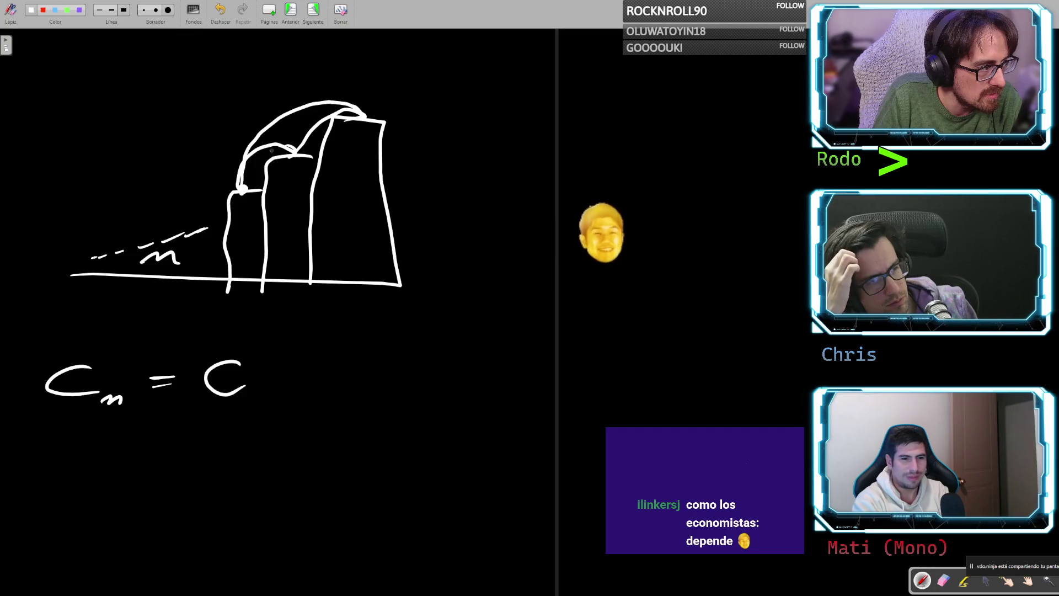
pyautogui.moveTo(246, 186); pyautogui.dragTo(240, 190)
pyautogui.moveTo(243, 411)
pyautogui.mouseDown()
pyautogui.moveTo(285, 407)
pyautogui.moveTo(301, 418)
pyautogui.mouseUp()
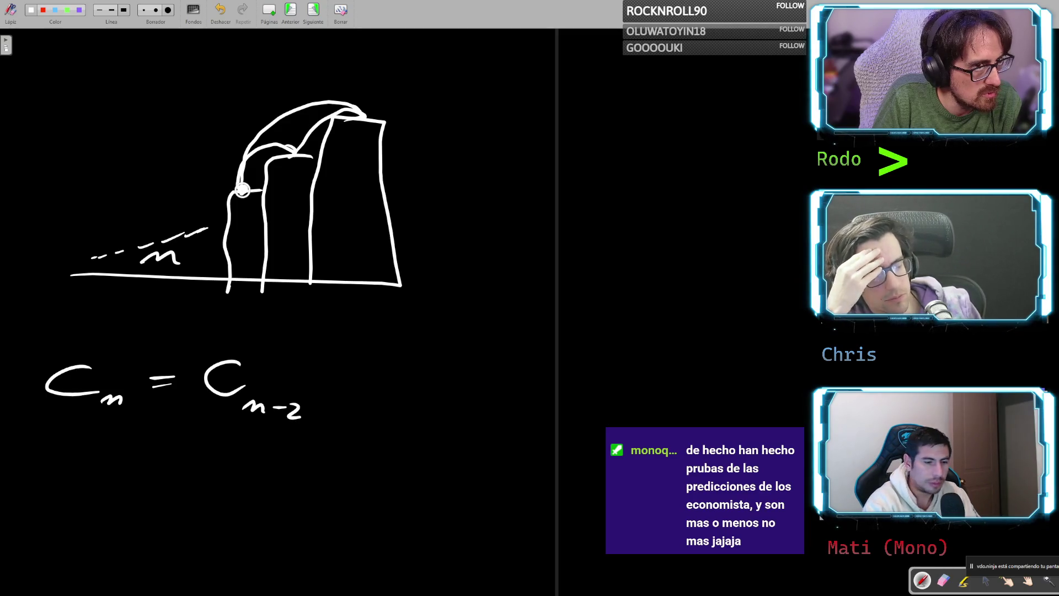
pyautogui.moveTo(247, 156); pyautogui.dragTo(331, 112)
pyautogui.hotkey('ctrl', 'z')
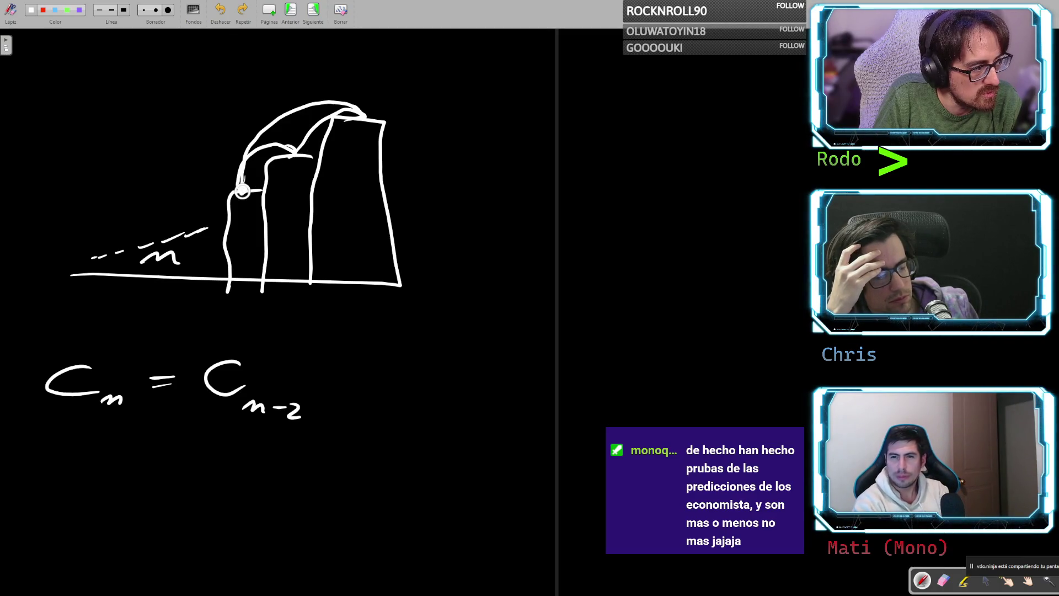
pyautogui.click(243, 190)
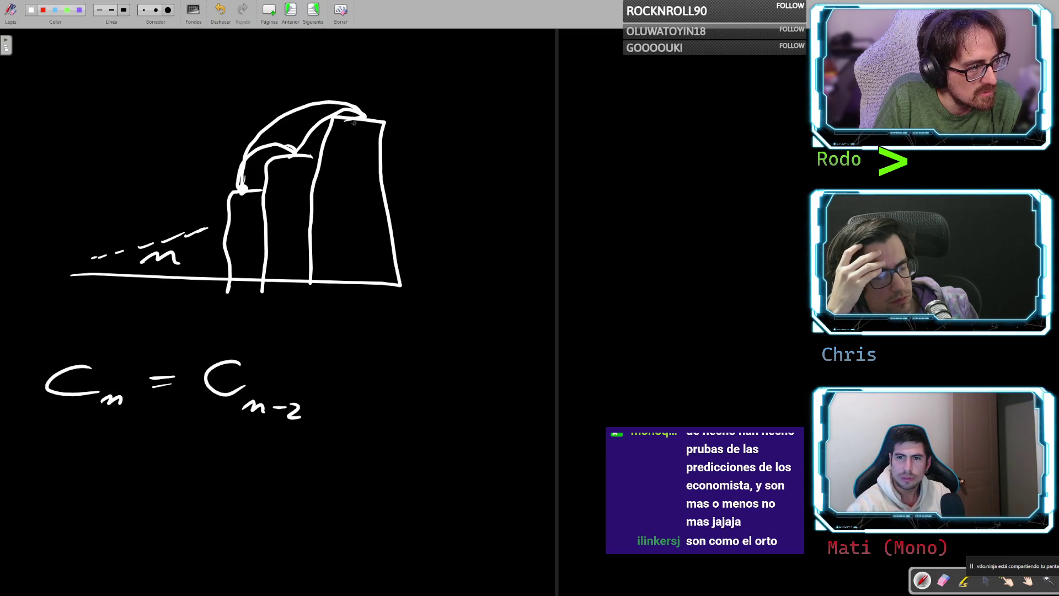
# - Complete the formula with + Cn-1 and box the right side Cn-2 + Cn-1
pyautogui.moveTo(317, 377)
pyautogui.mouseDown()
pyautogui.moveTo(340, 376)
pyautogui.moveTo(330, 385)
pyautogui.mouseUp()
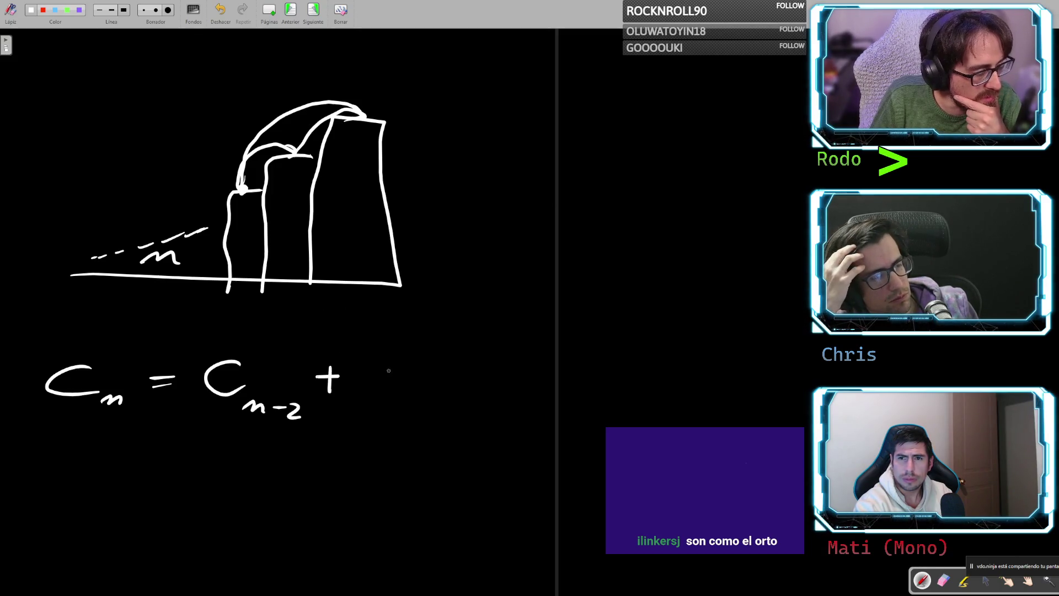
pyautogui.moveTo(399, 366)
pyautogui.mouseDown()
pyautogui.moveTo(386, 393)
pyautogui.moveTo(406, 386)
pyautogui.mouseUp()
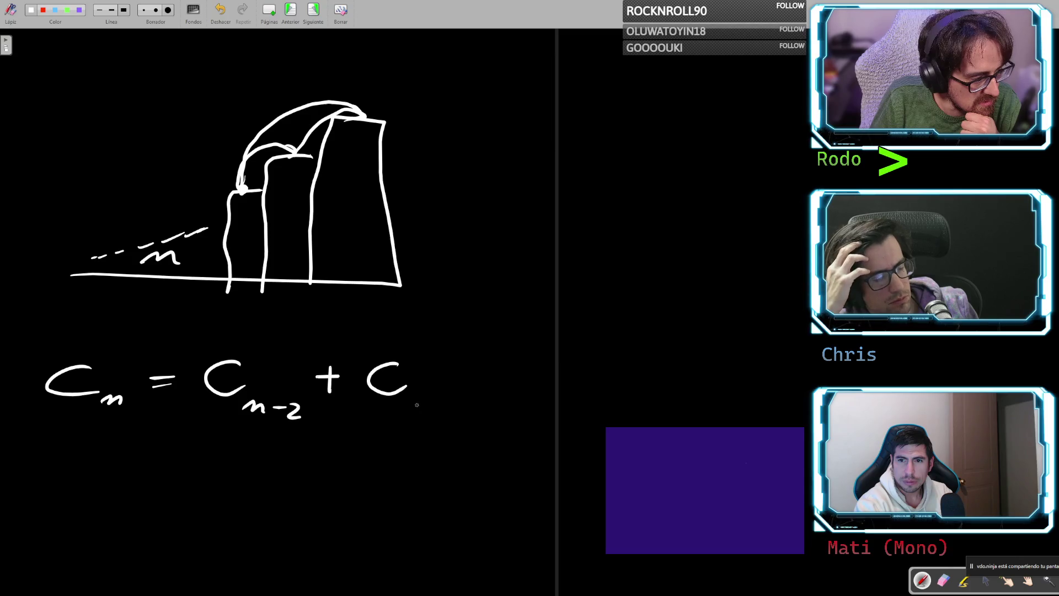
pyautogui.moveTo(414, 411); pyautogui.dragTo(440, 408)
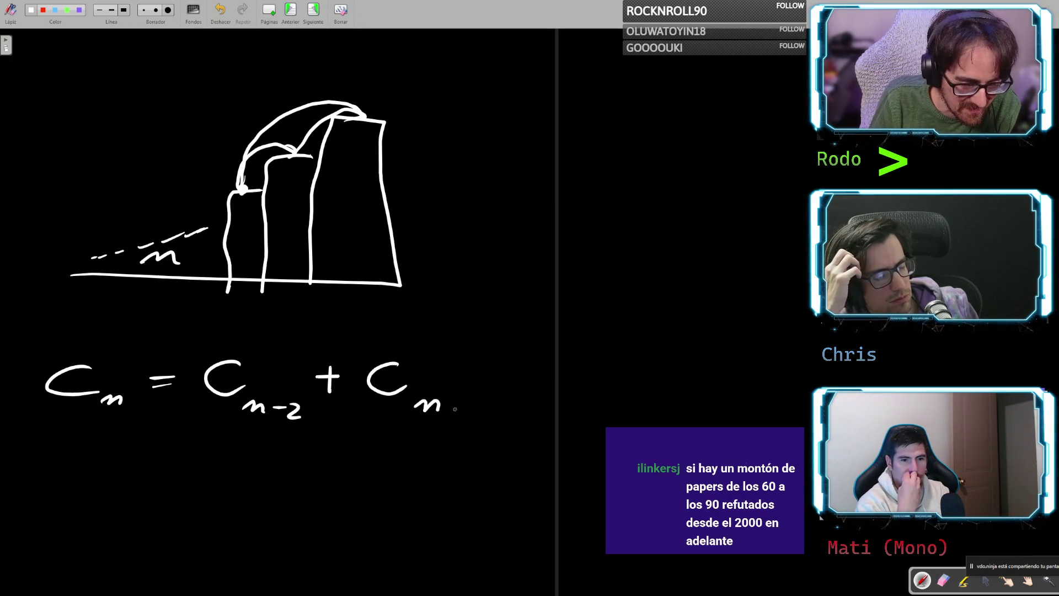
pyautogui.moveTo(449, 409)
pyautogui.mouseDown()
pyautogui.moveTo(486, 403)
pyautogui.moveTo(486, 417)
pyautogui.mouseUp()
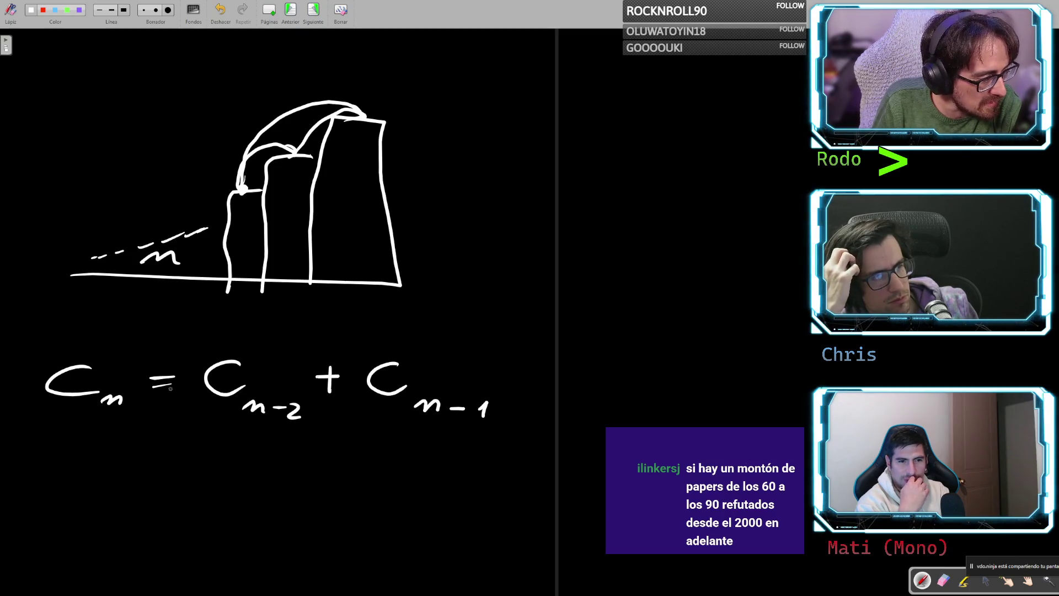
pyautogui.moveTo(193, 352)
pyautogui.mouseDown()
pyautogui.moveTo(287, 437)
pyautogui.moveTo(552, 367)
pyautogui.moveTo(172, 332)
pyautogui.mouseUp()
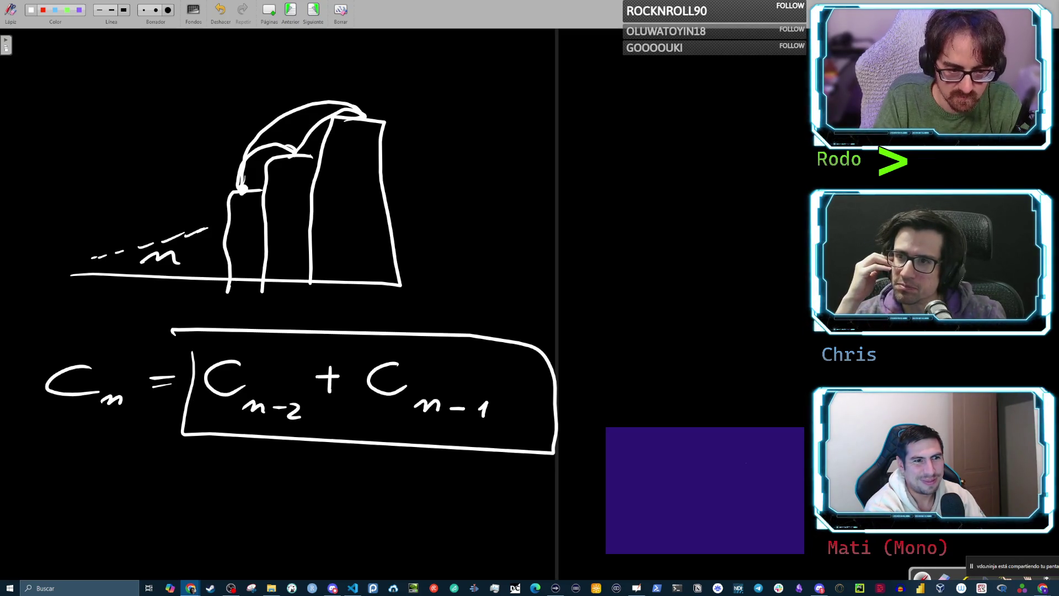
# - Bring up the list of open windows with Alt+Tab
pyautogui.hotkey('alt', 'Tab')
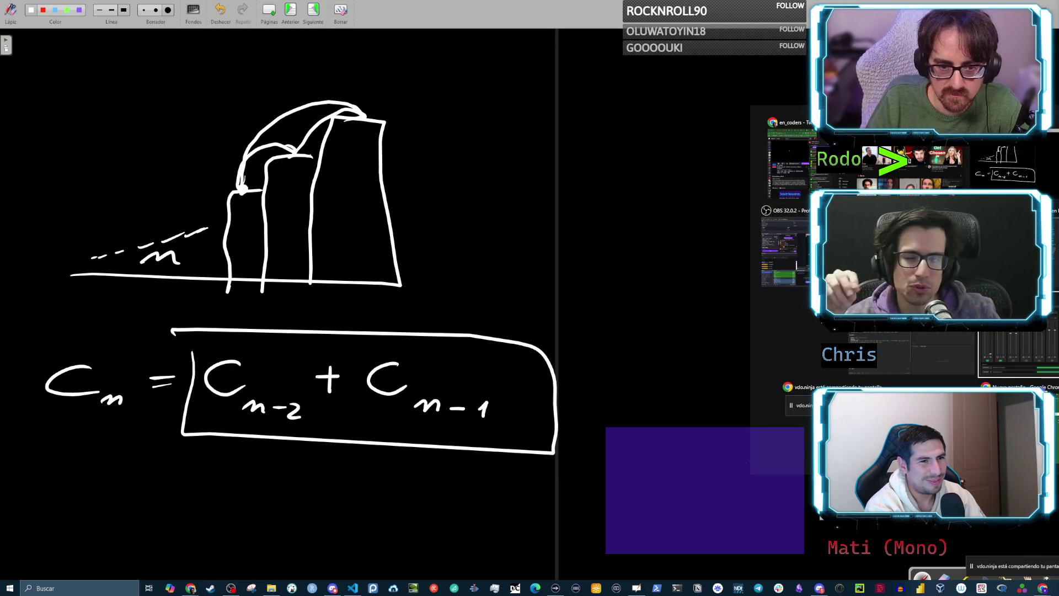
pyautogui.hotkey('alt', 'Tab')
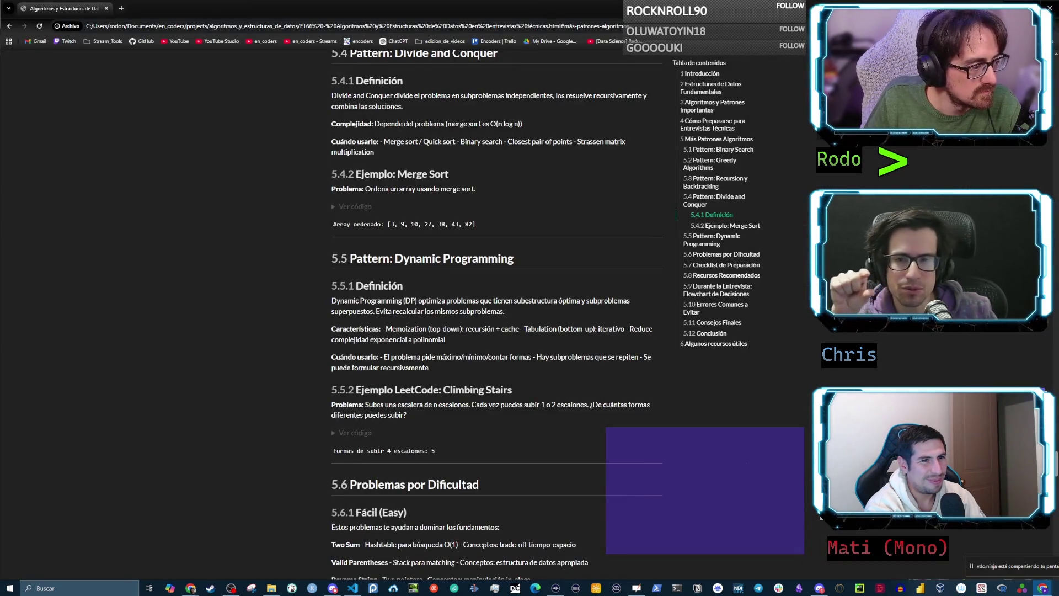
pyautogui.moveTo(443, 391); pyautogui.dragTo(513, 390)
pyautogui.click(545, 389)
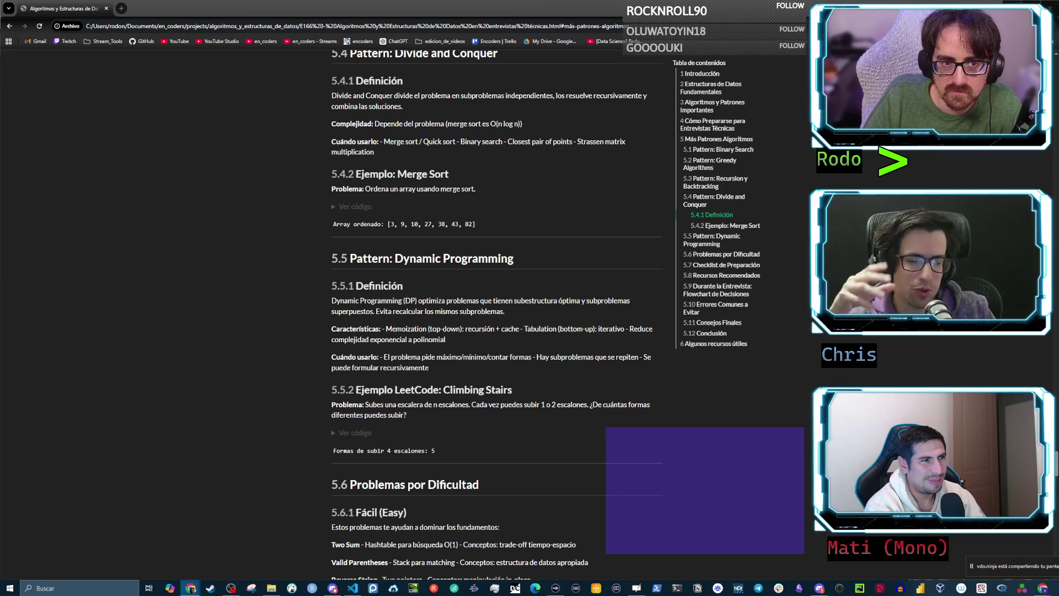
pyautogui.hotkey('alt', 'Tab')
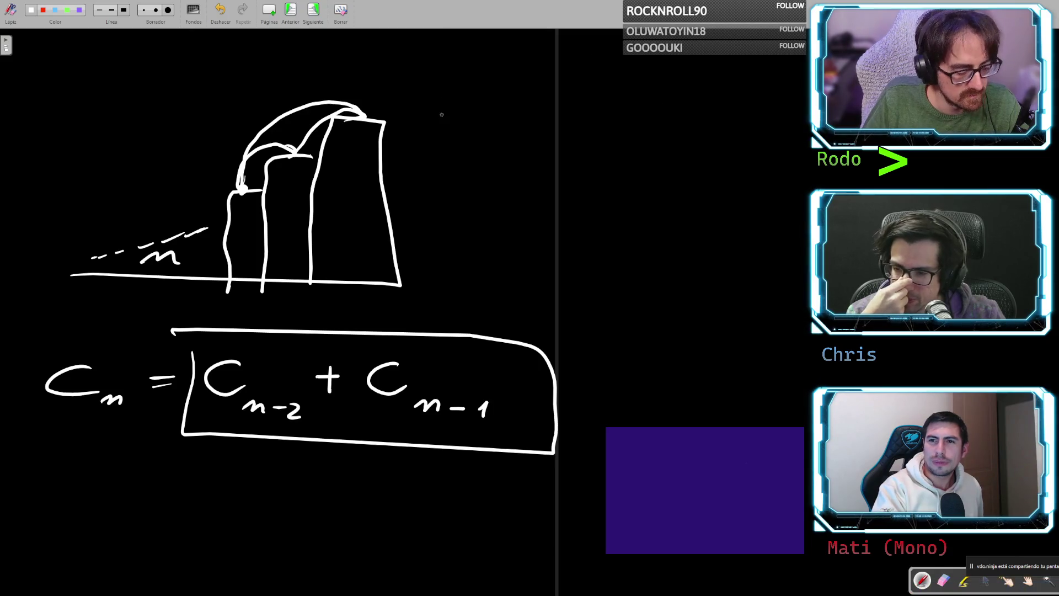
# - Undo the box and the last formula terms, then start a fresh blank page
pyautogui.hotkey('ctrl', 'z')
pyautogui.hotkey('ctrl', 'z')
pyautogui.hotkey('ctrl', 'z')
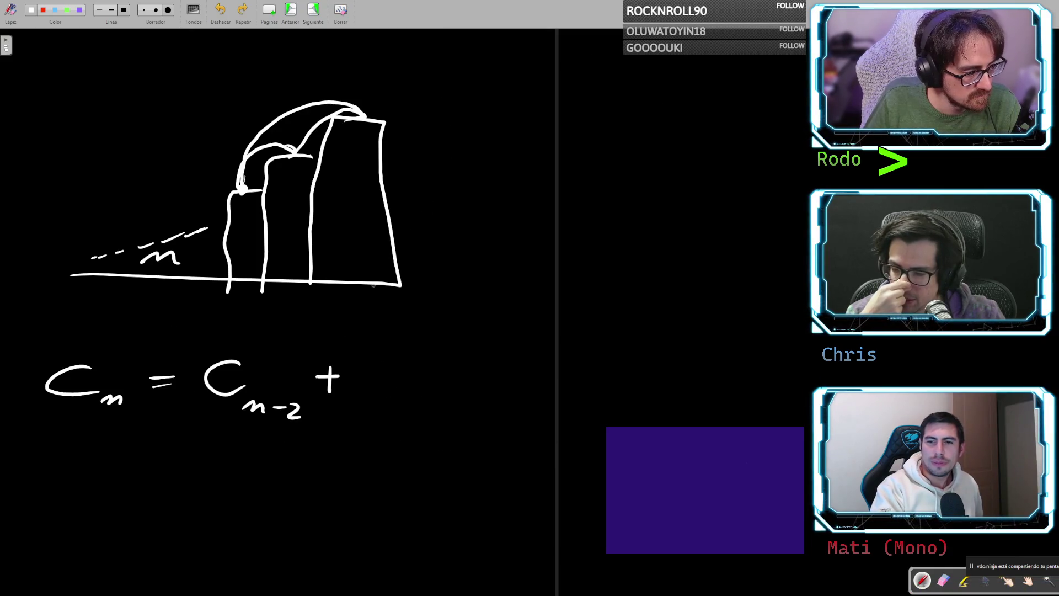
pyautogui.hotkey('ctrl', 'z')
pyautogui.hotkey('ctrl', 'z')
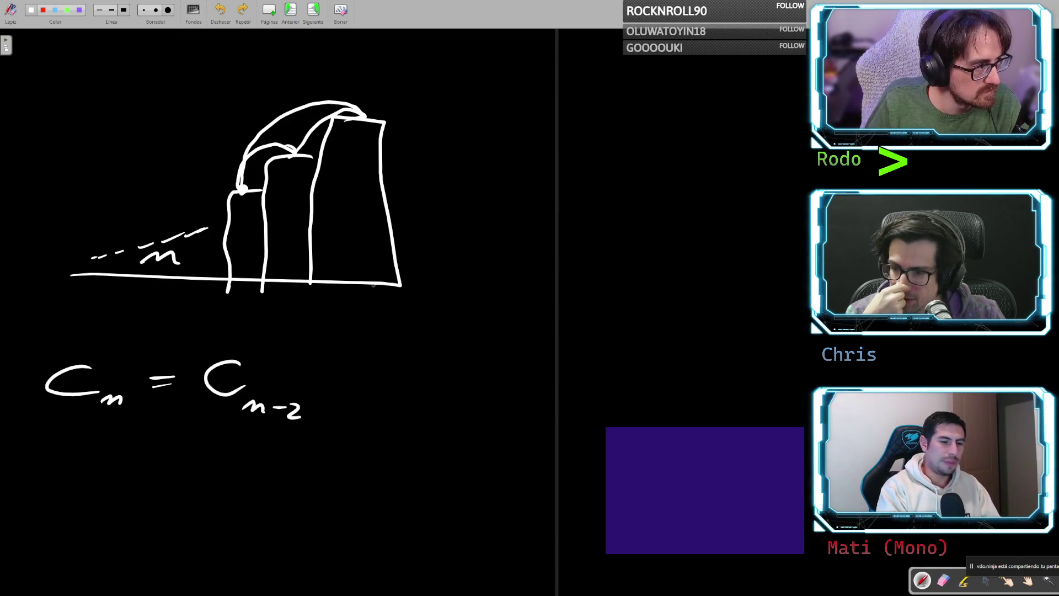
pyautogui.click(268, 12)
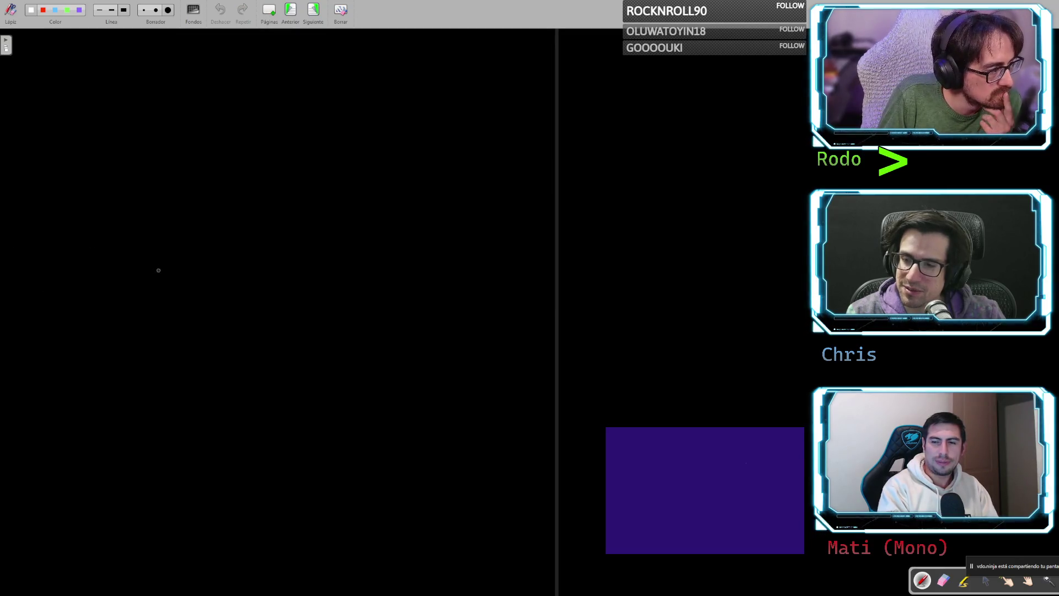
# - Draw five rising stair bars with an arc from the fourth bar to the tallest
pyautogui.moveTo(130, 297)
pyautogui.mouseDown()
pyautogui.moveTo(132, 271)
pyautogui.moveTo(167, 300)
pyautogui.moveTo(190, 301)
pyautogui.moveTo(208, 249)
pyautogui.moveTo(191, 303)
pyautogui.mouseUp()
pyautogui.moveTo(207, 251)
pyautogui.mouseDown()
pyautogui.moveTo(243, 230)
pyautogui.moveTo(205, 301)
pyautogui.moveTo(277, 301)
pyautogui.mouseUp()
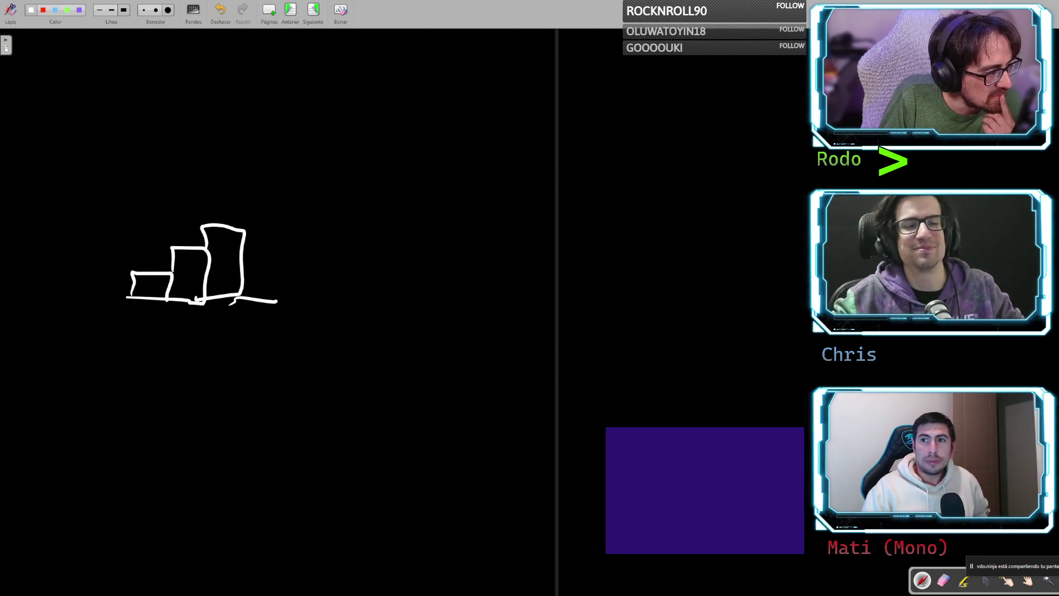
pyautogui.moveTo(251, 239); pyautogui.dragTo(267, 204)
pyautogui.moveTo(290, 209)
pyautogui.mouseDown()
pyautogui.moveTo(298, 184)
pyautogui.moveTo(334, 298)
pyautogui.moveTo(281, 303)
pyautogui.mouseUp()
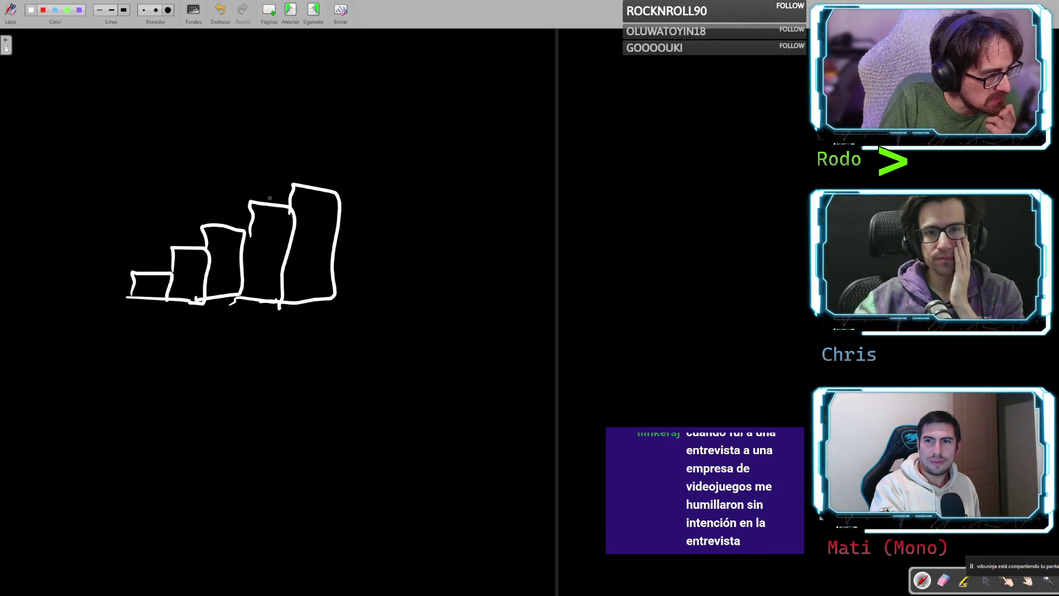
pyautogui.moveTo(268, 200); pyautogui.dragTo(319, 182)
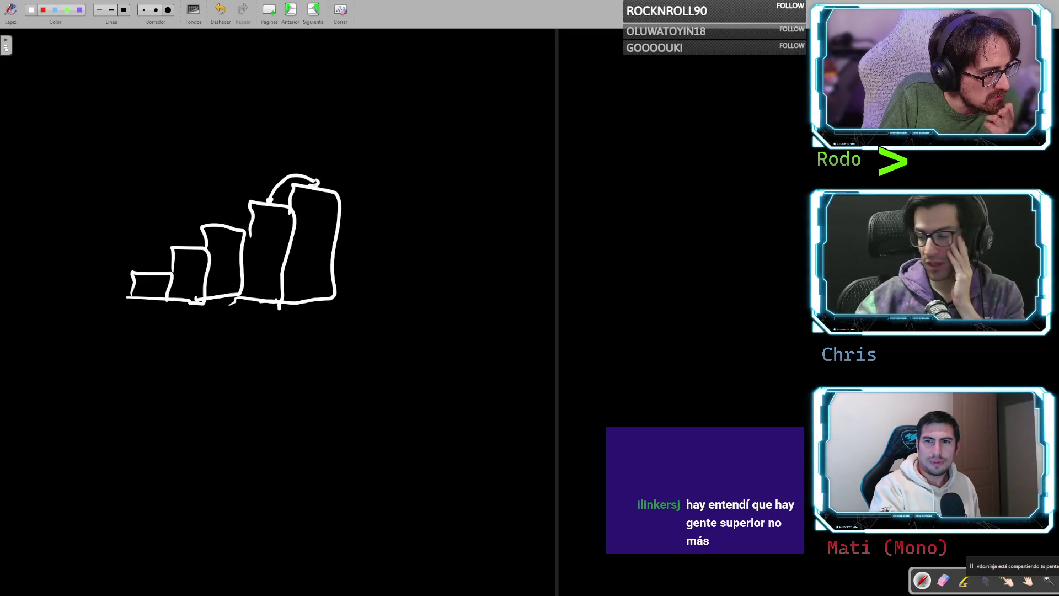
# - Bring the Chrome algorithms notes page back to the front
pyautogui.moveTo(314, 593)
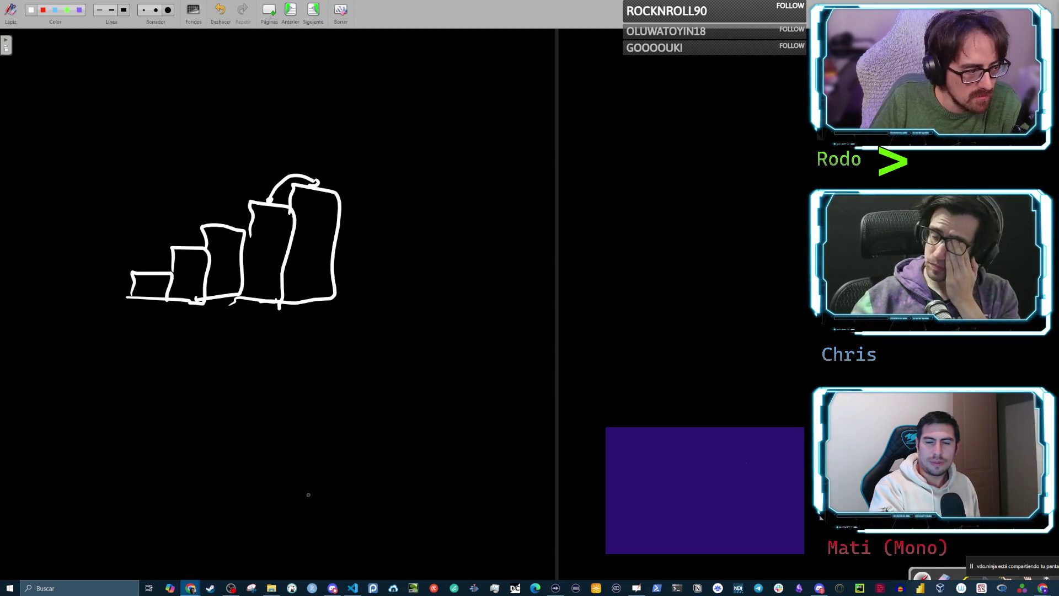
pyautogui.click(273, 470)
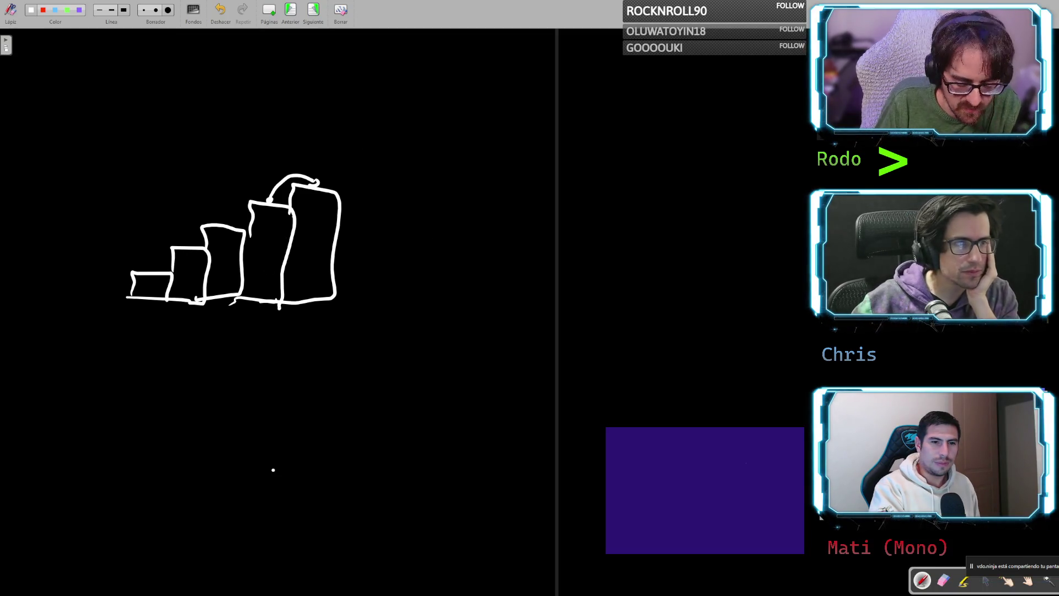
pyautogui.moveTo(1042, 588)
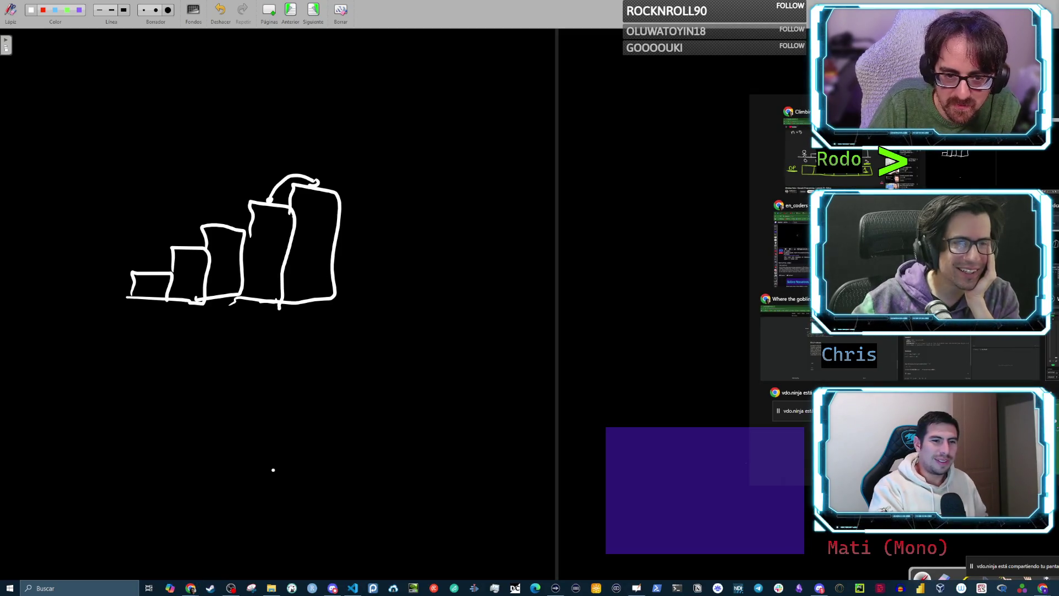
pyautogui.click(828, 342)
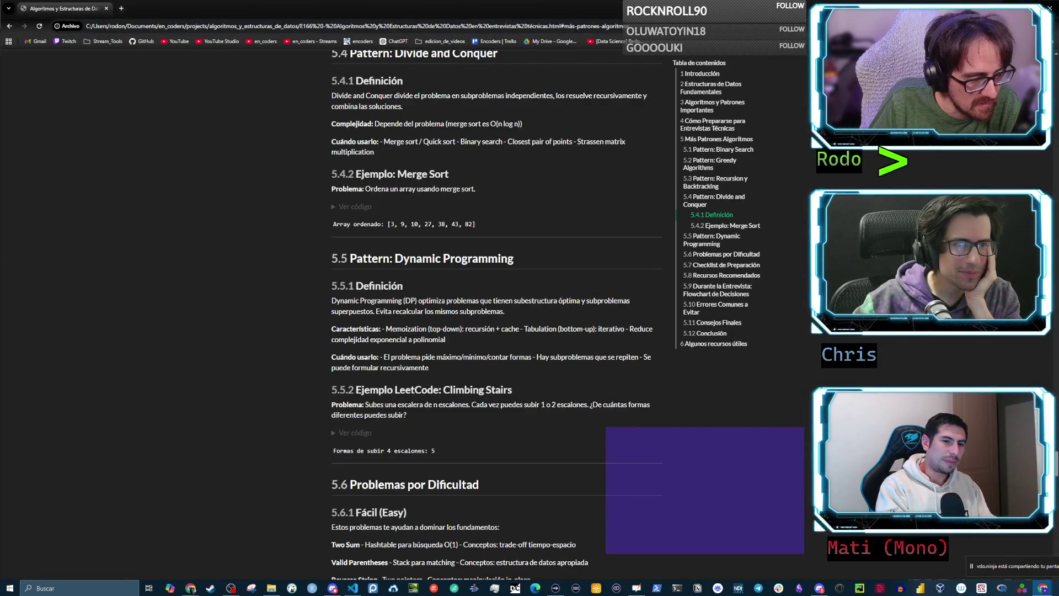
# - Highlight the 5.4 Divide and Conquer heading and expand the Merge Sort code
pyautogui.scroll(3, 422, 335)
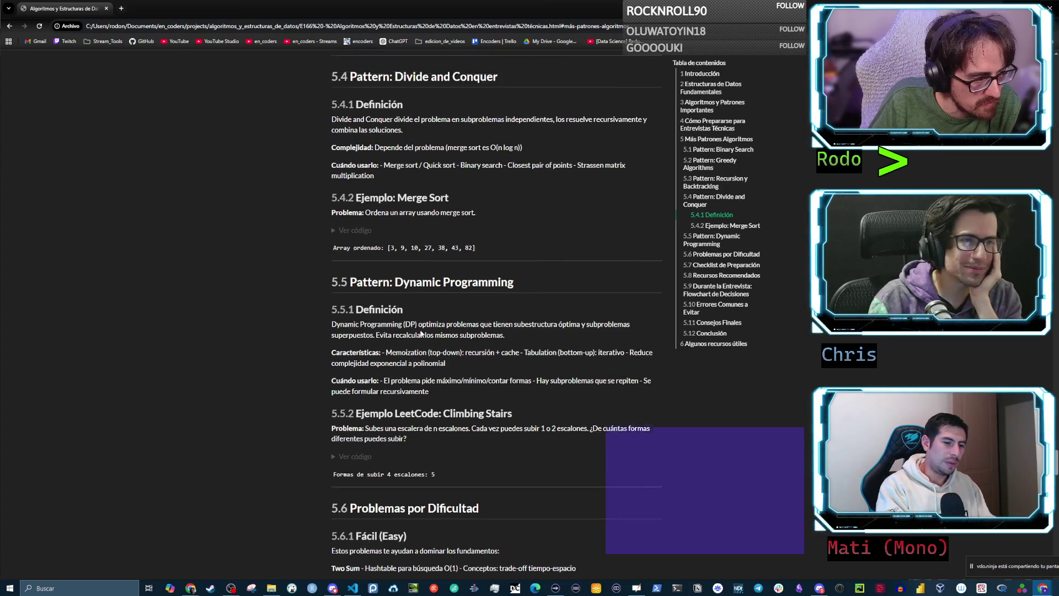
pyautogui.moveTo(339, 248)
pyautogui.mouseDown()
pyautogui.moveTo(449, 369)
pyautogui.moveTo(501, 384)
pyautogui.mouseUp()
pyautogui.scroll(3, 406, 310)
pyautogui.click(422, 284)
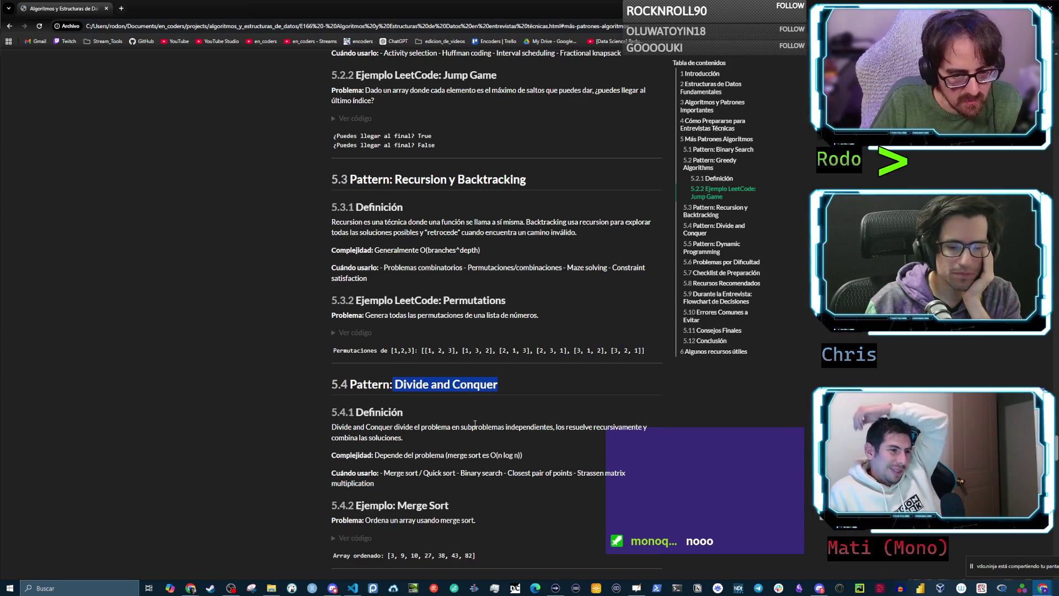
pyautogui.scroll(-3, 438, 498)
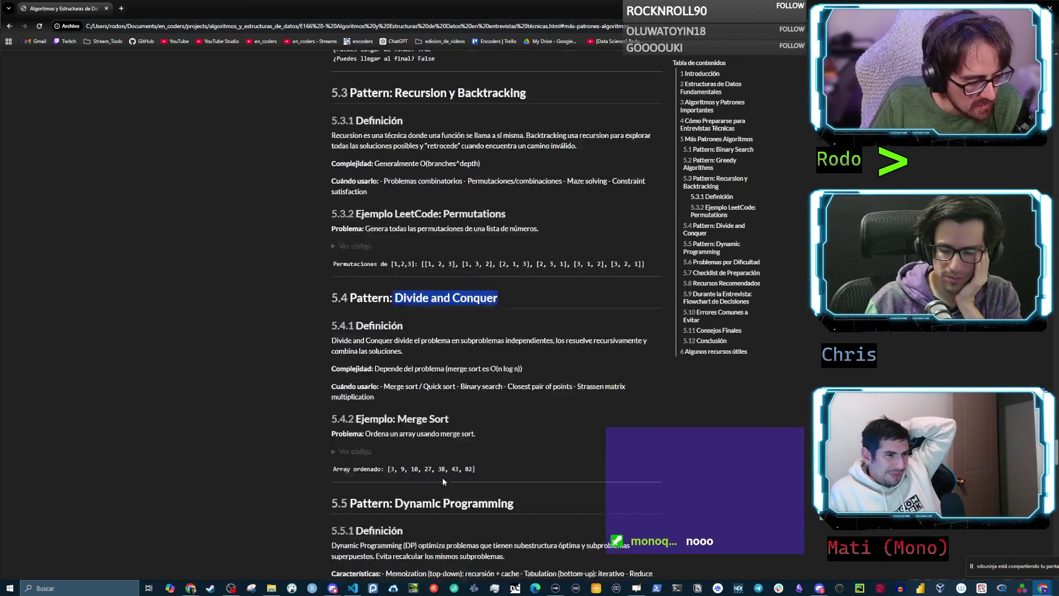
pyautogui.click(359, 415)
pyautogui.moveTo(398, 381); pyautogui.dragTo(449, 381)
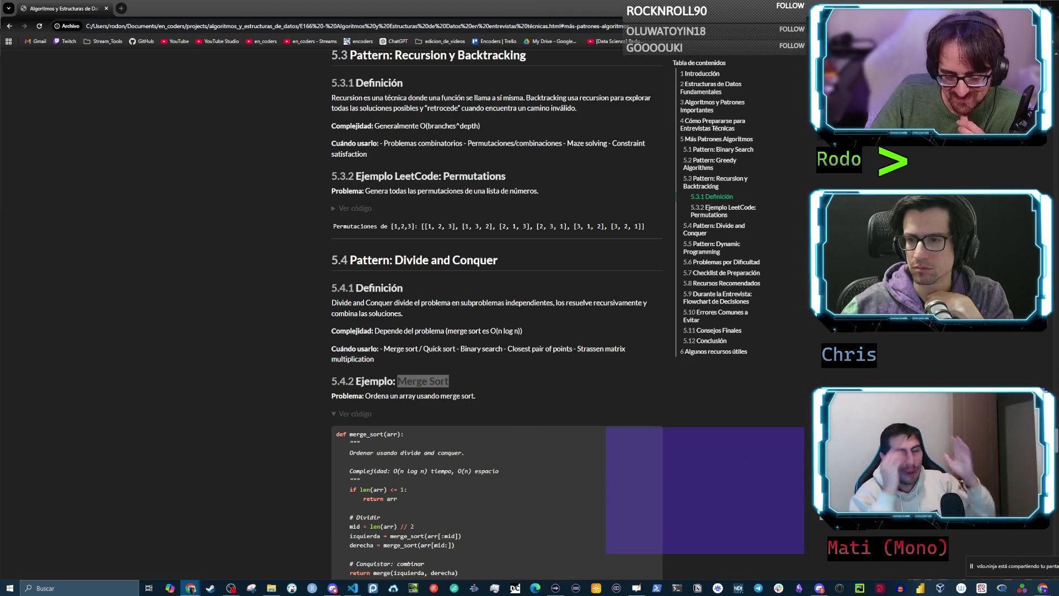
# - Switch from Chrome back to the whiteboard showing the five-bar staircase
pyautogui.moveTo(191, 588)
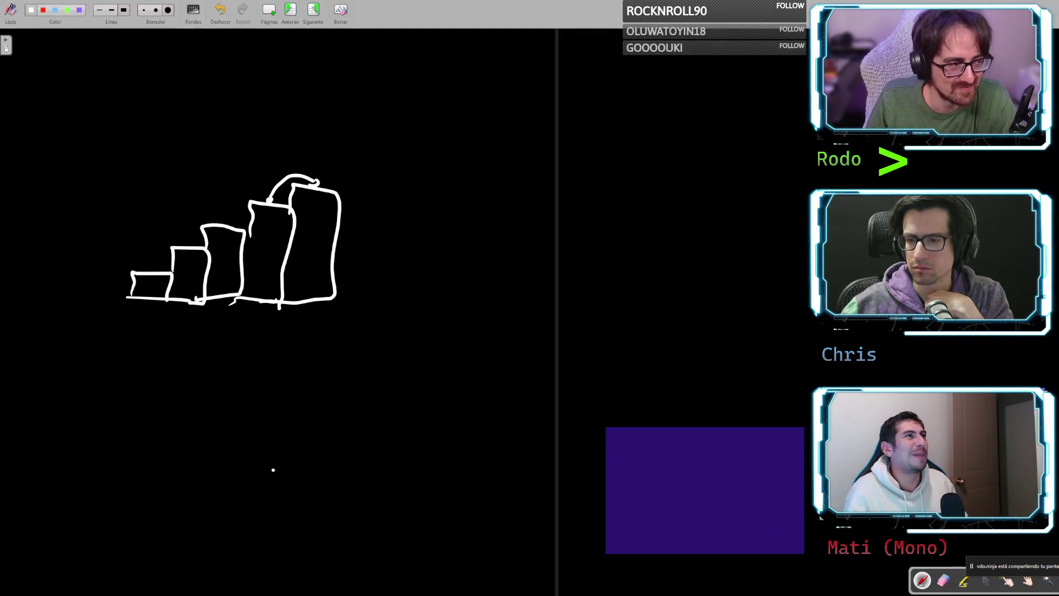
# - Undo the arc over the two tallest steps and a stray mark beneath them
pyautogui.hotkey('ctrl', 'z')
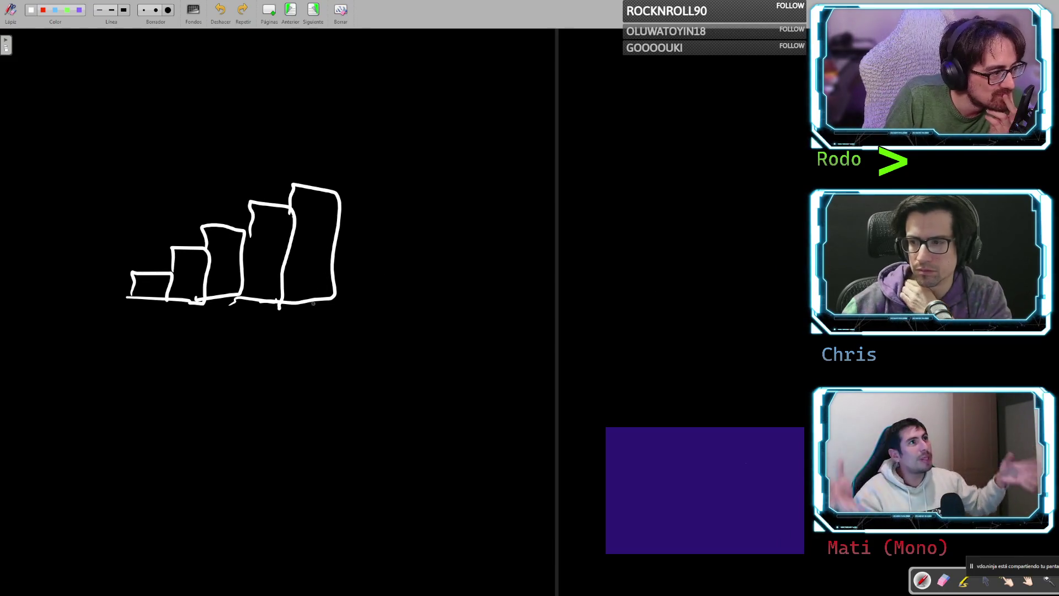
pyautogui.moveTo(312, 313)
pyautogui.mouseDown()
pyautogui.moveTo(301, 326)
pyautogui.moveTo(257, 332)
pyautogui.moveTo(146, 330)
pyautogui.moveTo(91, 294)
pyautogui.moveTo(92, 323)
pyautogui.moveTo(106, 316)
pyautogui.mouseUp()
pyautogui.hotkey('ctrl', 'z')
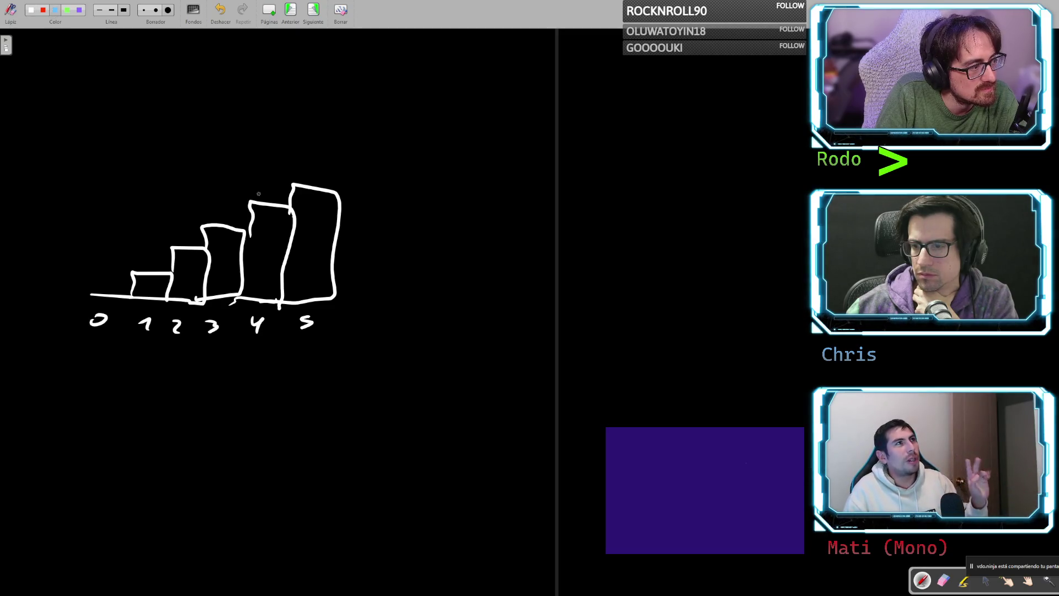
# - Draw jump arcs: blue 4→5 labelled 1, red 3→4, green from 2 to 3 and 4
pyautogui.moveTo(268, 195); pyautogui.dragTo(324, 163)
pyautogui.moveTo(264, 149); pyautogui.dragTo(274, 158)
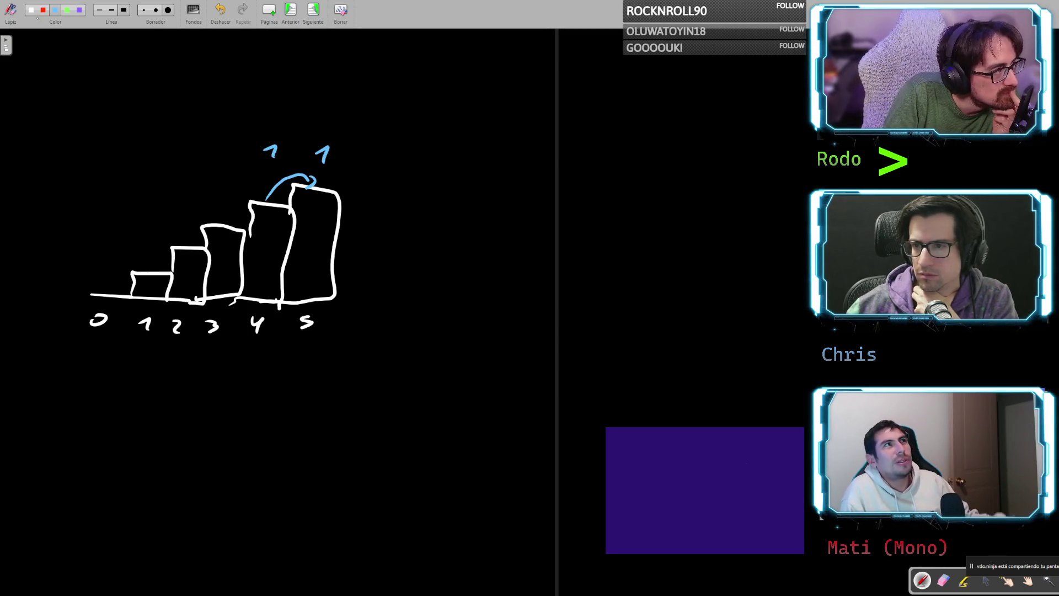
pyautogui.click(43, 10)
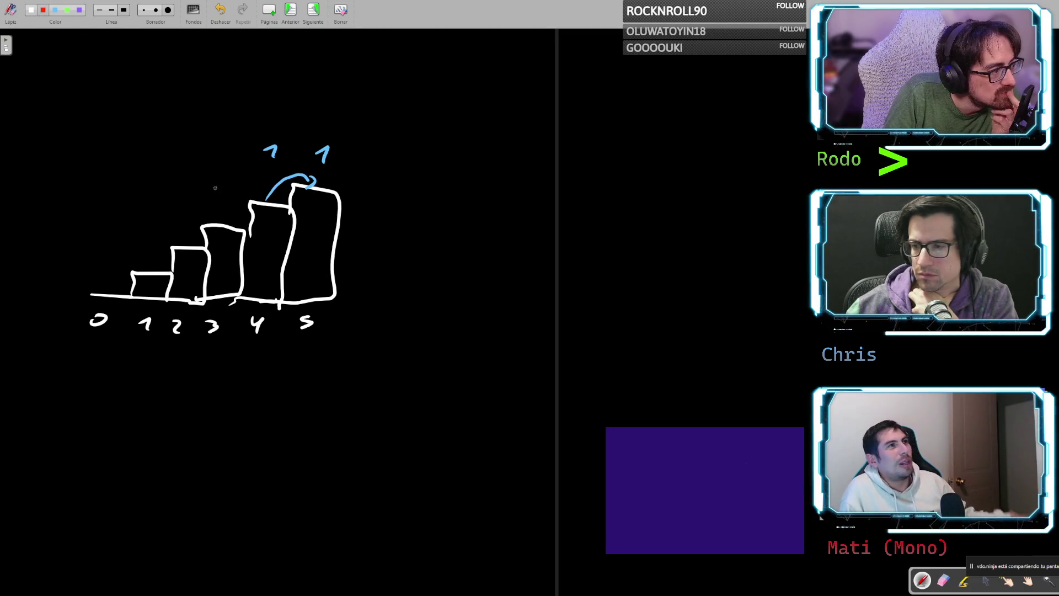
pyautogui.moveTo(222, 223)
pyautogui.mouseDown()
pyautogui.moveTo(246, 198)
pyautogui.moveTo(264, 202)
pyautogui.moveTo(284, 173)
pyautogui.moveTo(309, 186)
pyautogui.mouseUp()
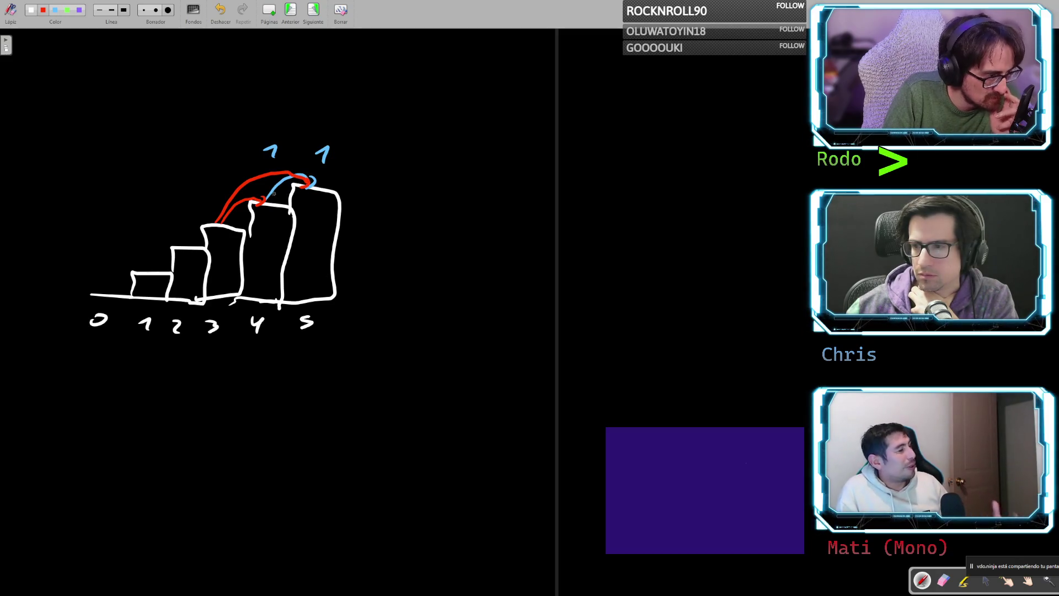
pyautogui.click(67, 10)
pyautogui.moveTo(177, 244)
pyautogui.mouseDown()
pyautogui.moveTo(221, 224)
pyautogui.moveTo(215, 196)
pyautogui.moveTo(257, 197)
pyautogui.mouseUp()
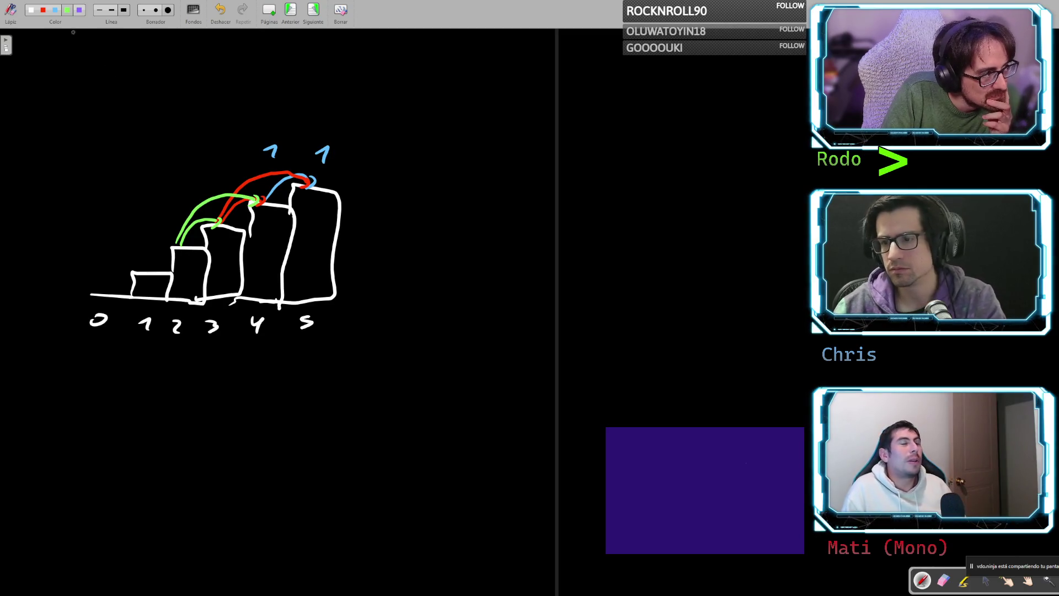
# - Write two blue 1s below the staircase, try boxing them, and undo the box
pyautogui.click(55, 10)
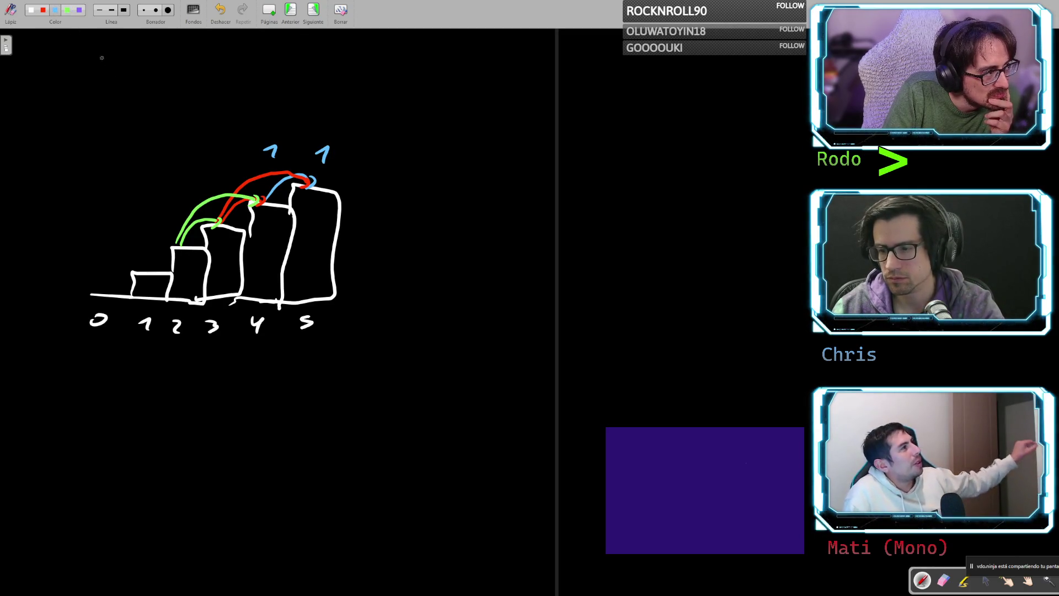
pyautogui.moveTo(308, 395)
pyautogui.mouseDown()
pyautogui.moveTo(315, 409)
pyautogui.moveTo(279, 410)
pyautogui.mouseUp()
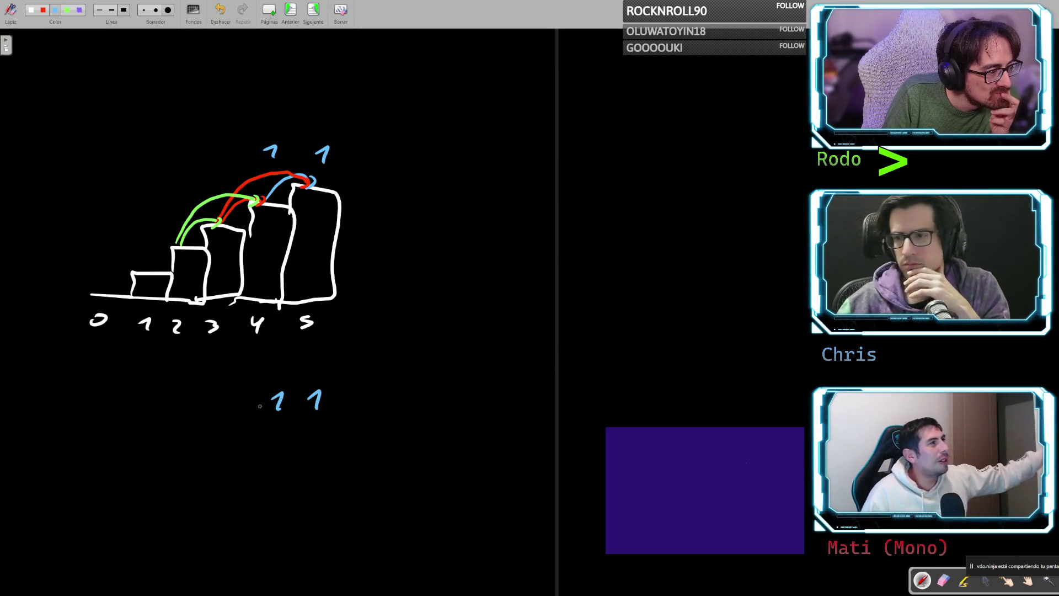
pyautogui.moveTo(253, 389); pyautogui.dragTo(255, 412)
pyautogui.moveTo(251, 385)
pyautogui.mouseDown()
pyautogui.moveTo(316, 386)
pyautogui.moveTo(265, 419)
pyautogui.mouseUp()
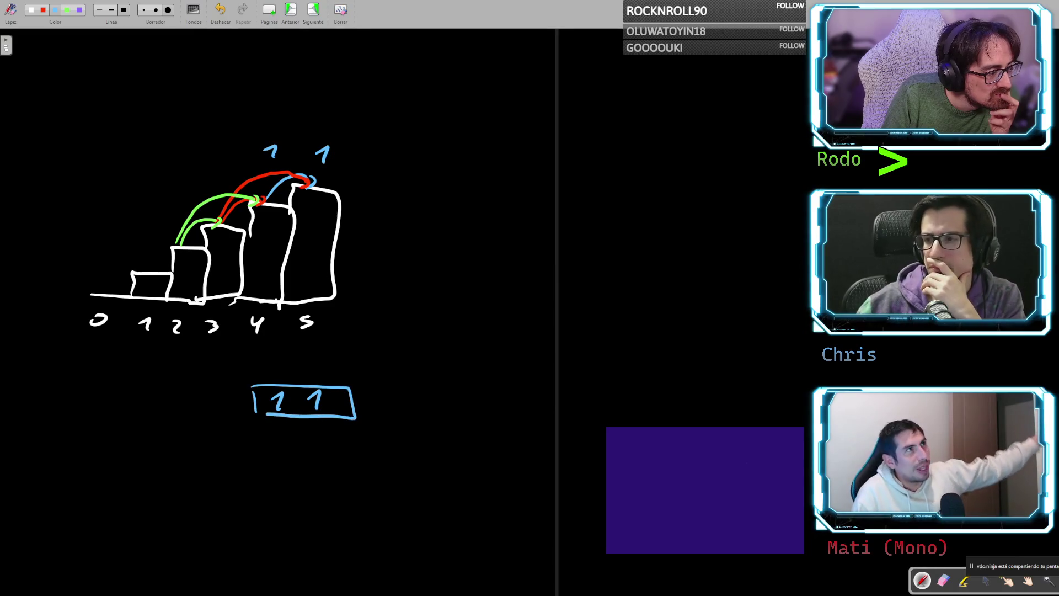
pyautogui.hotkey('ctrl', 'z')
pyautogui.hotkey('ctrl', 'z')
pyautogui.hotkey('ctrl', 'z')
pyautogui.hotkey('ctrl', 'z')
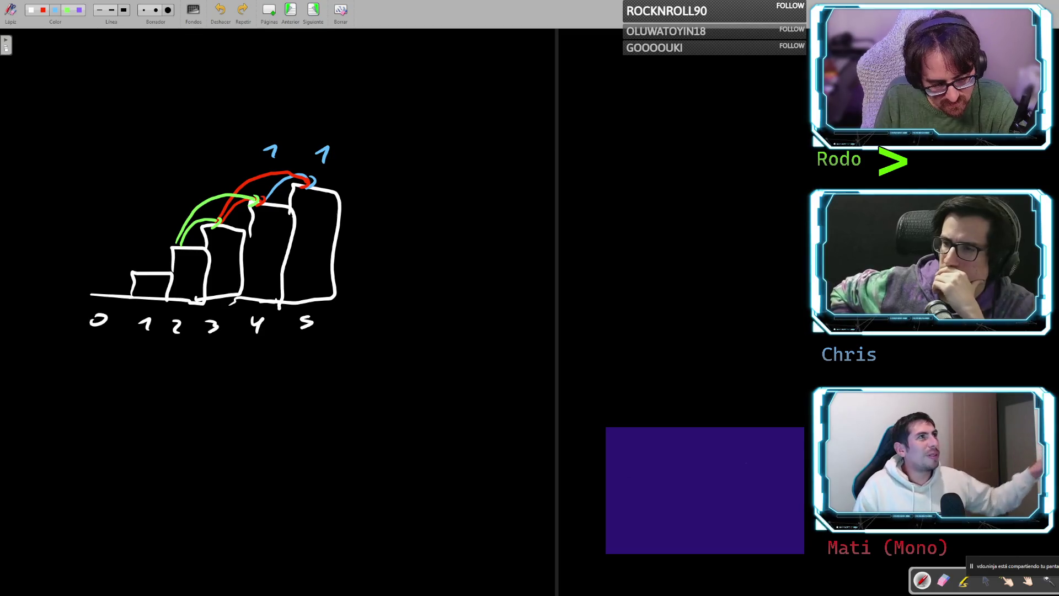
# - Hide the whiteboard overlay with Escape to reveal the browser notes
pyautogui.press('Escape')
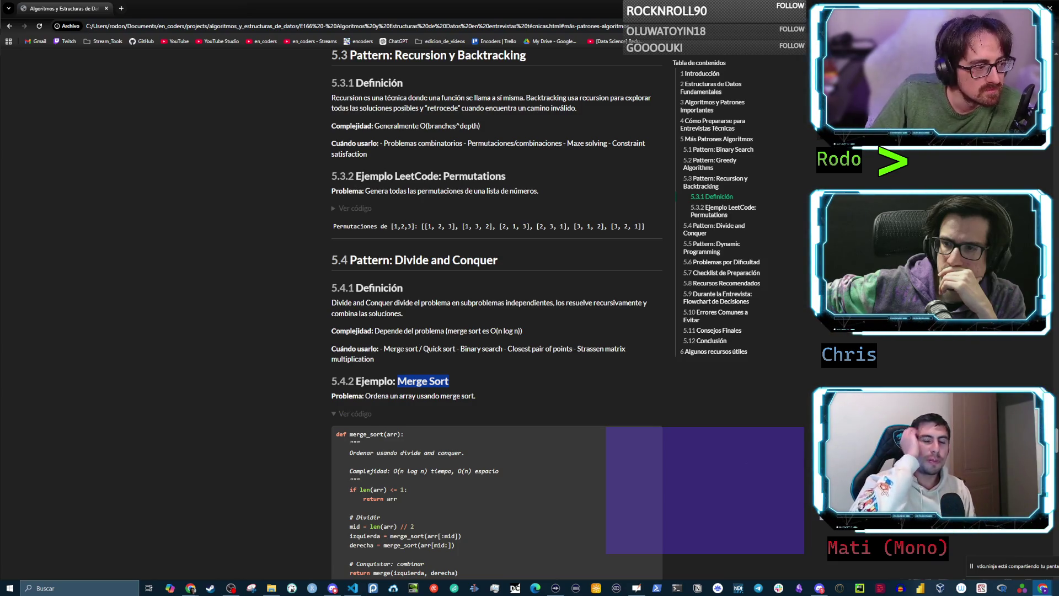
# - Collapse the Merge Sort code and highlight the 5.3 heading and section text
pyautogui.click(333, 410)
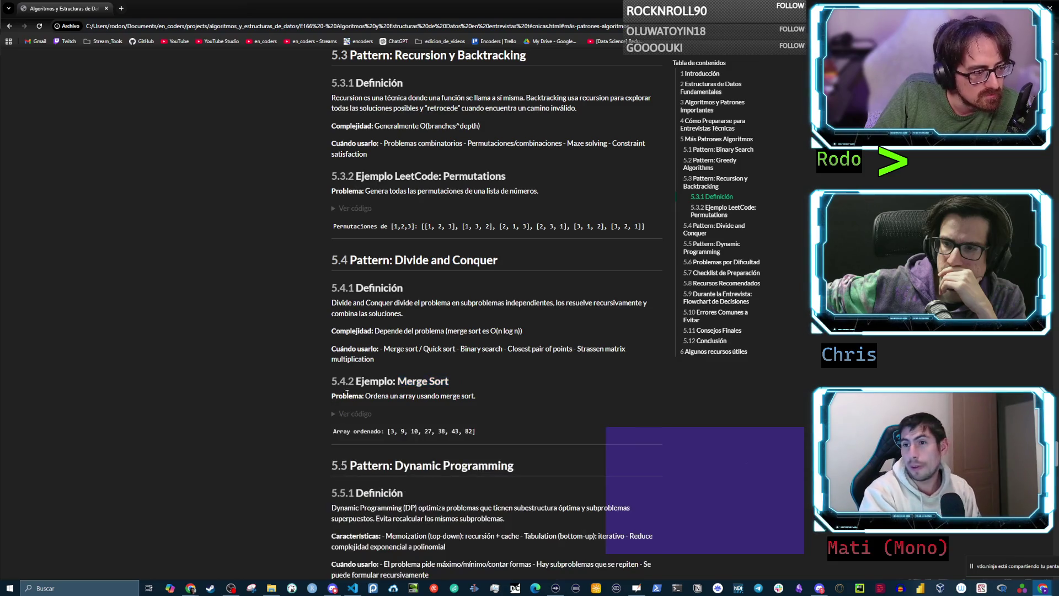
pyautogui.scroll(1, 359, 371)
pyautogui.scroll(1, 360, 372)
pyautogui.scroll(1, 360, 371)
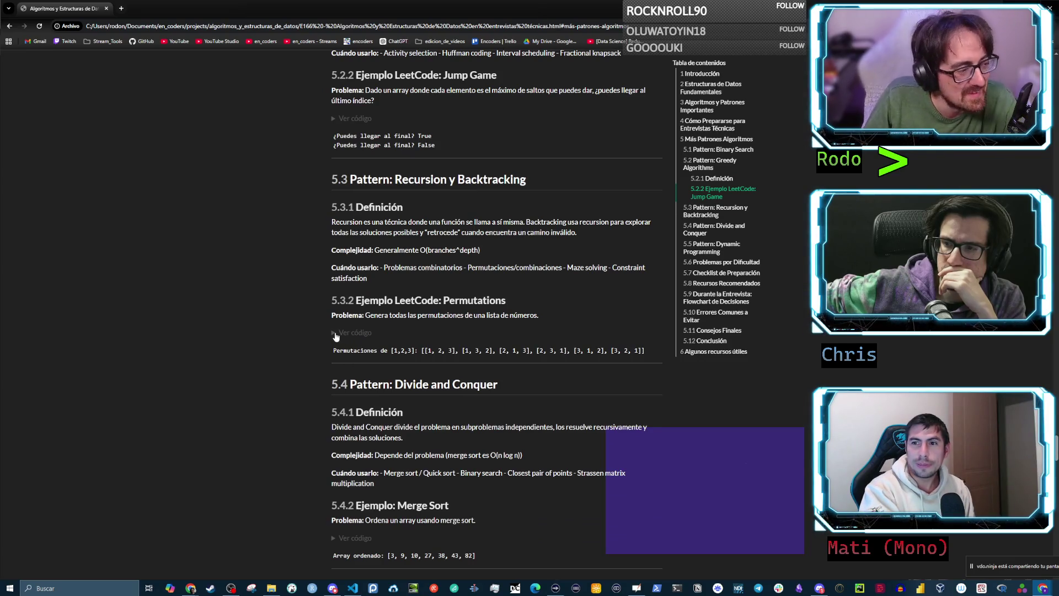
pyautogui.moveTo(323, 179); pyautogui.dragTo(483, 180)
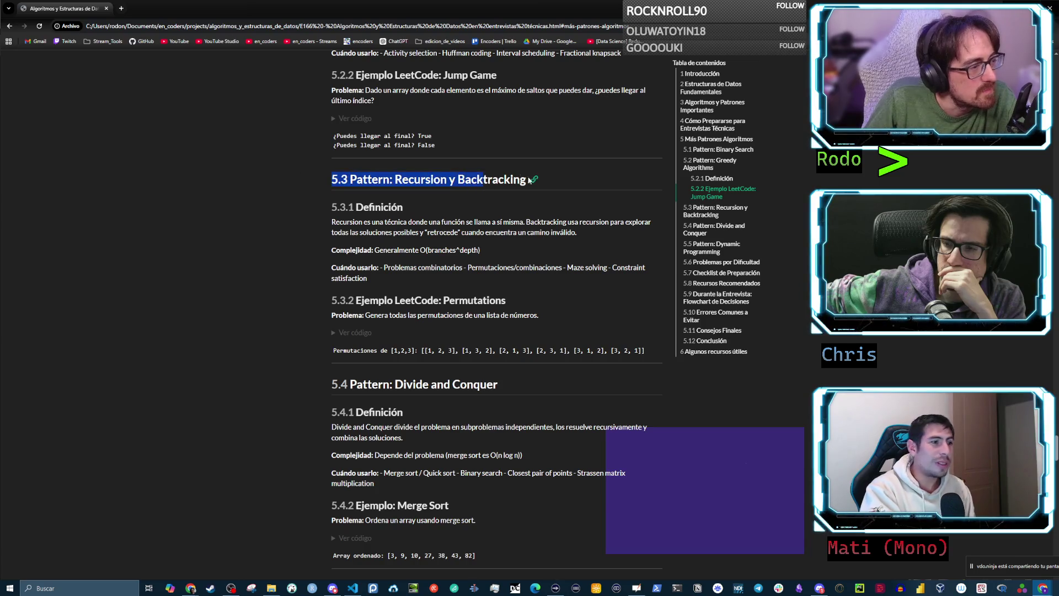
pyautogui.click(406, 245)
pyautogui.moveTo(347, 182); pyautogui.dragTo(560, 312)
pyautogui.click(560, 312)
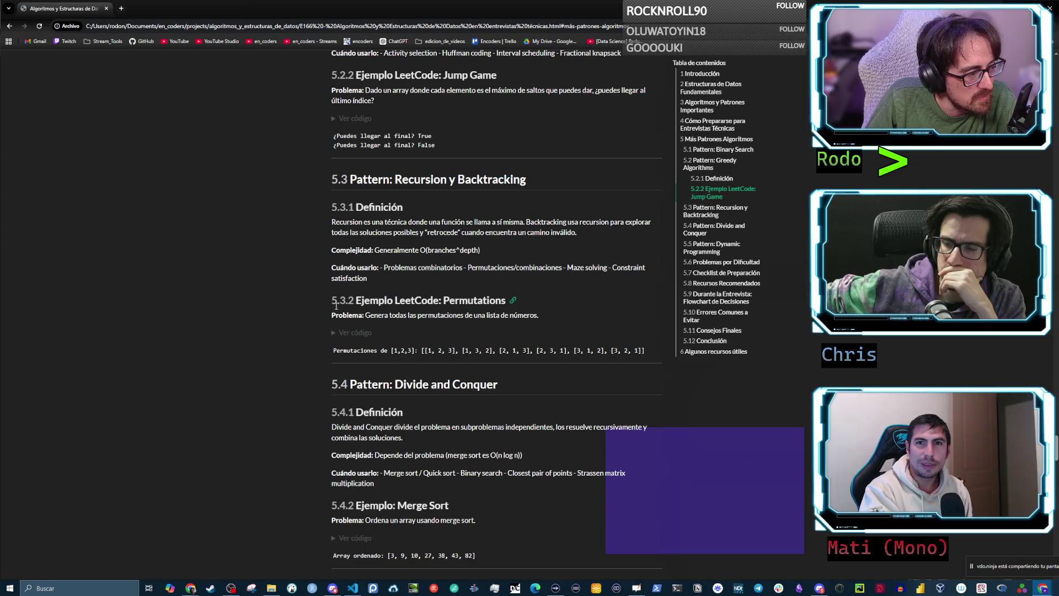
# - Expand the Permutations example code and highlight 'Recursion y Backtracking'
pyautogui.click(334, 334)
pyautogui.moveTo(350, 182); pyautogui.dragTo(527, 181)
pyautogui.click(412, 179)
pyautogui.moveTo(395, 180); pyautogui.dragTo(527, 181)
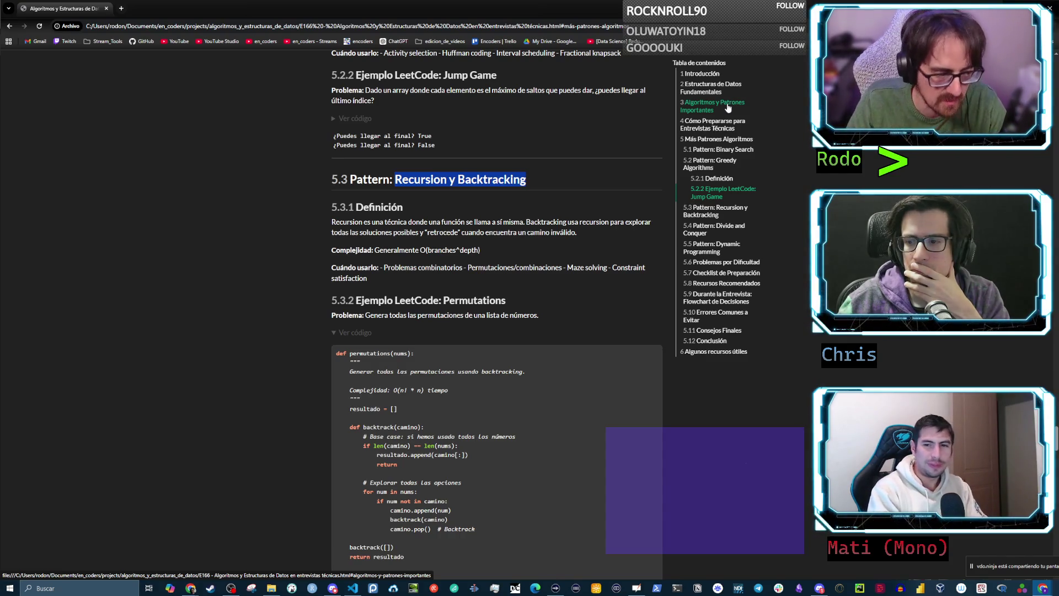
# - Collapse the Permutations code block and scroll down the notes
pyautogui.click(347, 332)
pyautogui.scroll(-3, 408, 280)
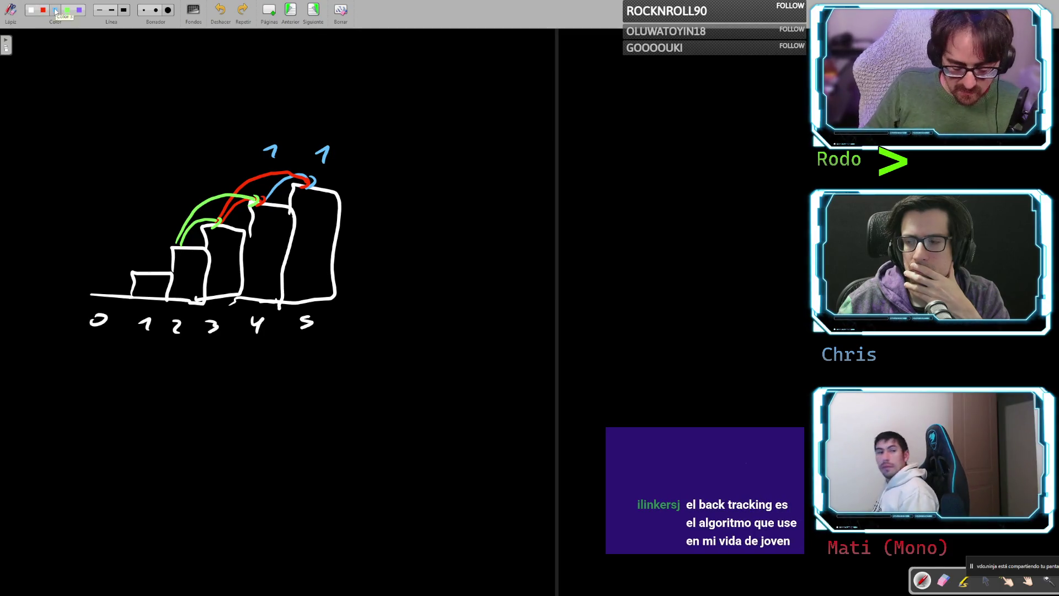
# - In blue, try circling 5 and boxing the top 1s, undo each, then write a second lower 1
pyautogui.click(55, 11)
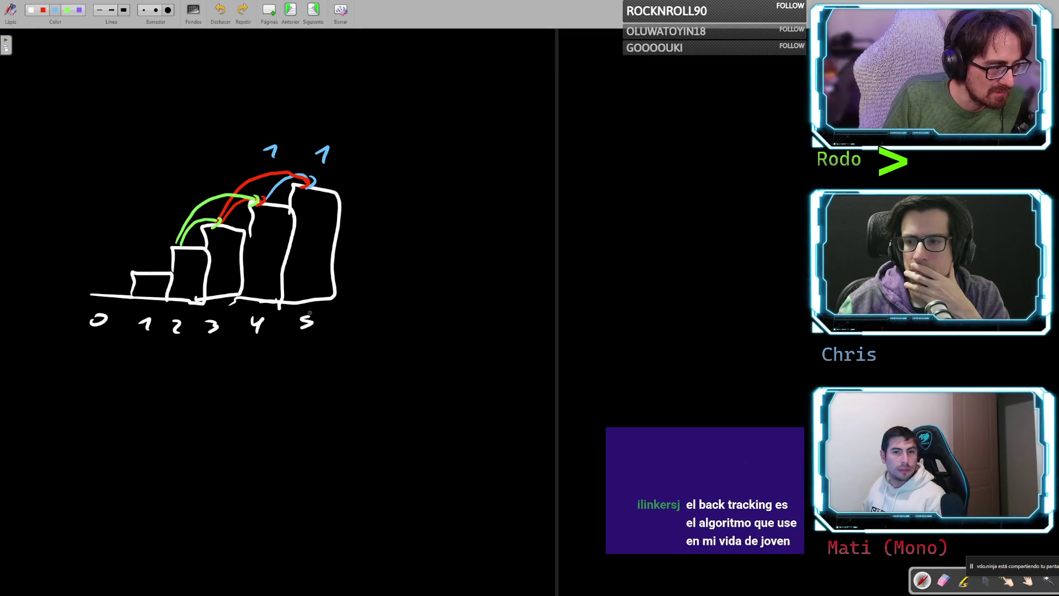
pyautogui.moveTo(309, 314); pyautogui.dragTo(330, 312)
pyautogui.hotkey('ctrl', 'z')
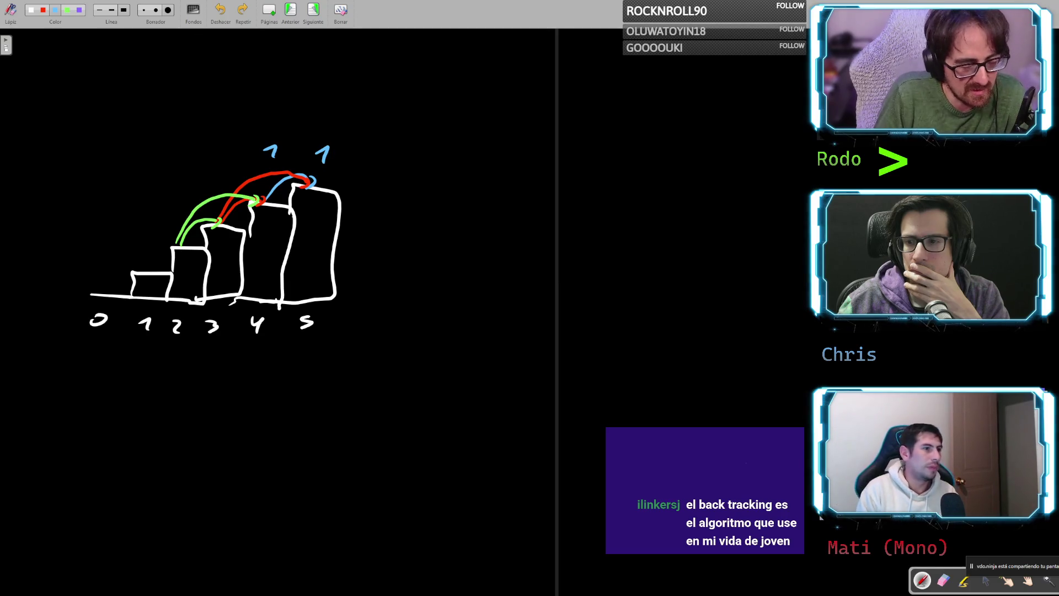
pyautogui.moveTo(309, 175)
pyautogui.mouseDown()
pyautogui.moveTo(353, 145)
pyautogui.moveTo(331, 168)
pyautogui.mouseUp()
pyautogui.hotkey('ctrl', 'z')
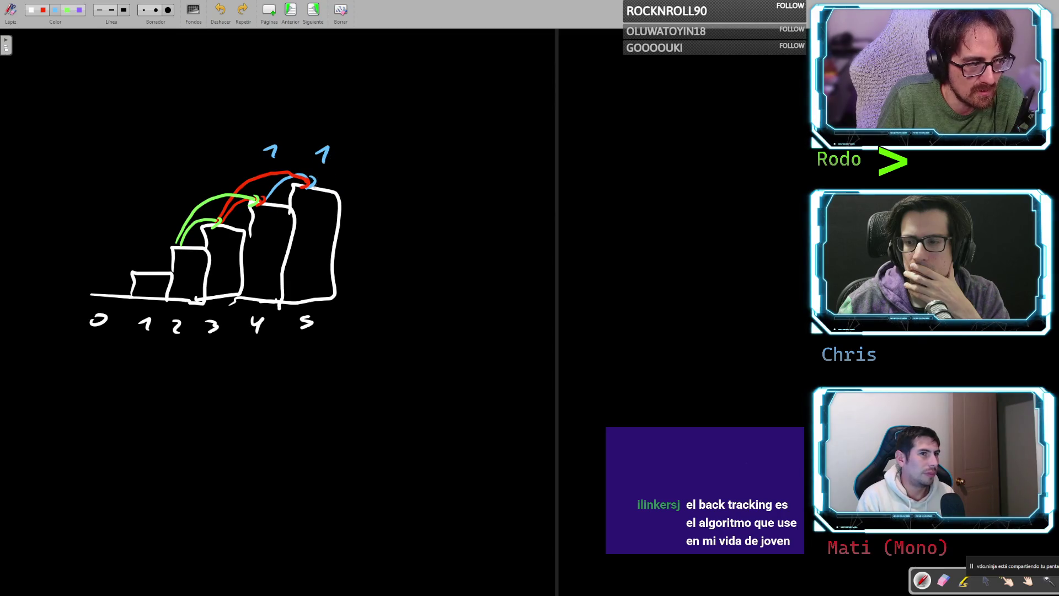
pyautogui.moveTo(259, 133)
pyautogui.mouseDown()
pyautogui.moveTo(262, 160)
pyautogui.moveTo(313, 145)
pyautogui.moveTo(266, 171)
pyautogui.mouseUp()
pyautogui.hotkey('ctrl', 'z')
pyautogui.hotkey('ctrl', 'z')
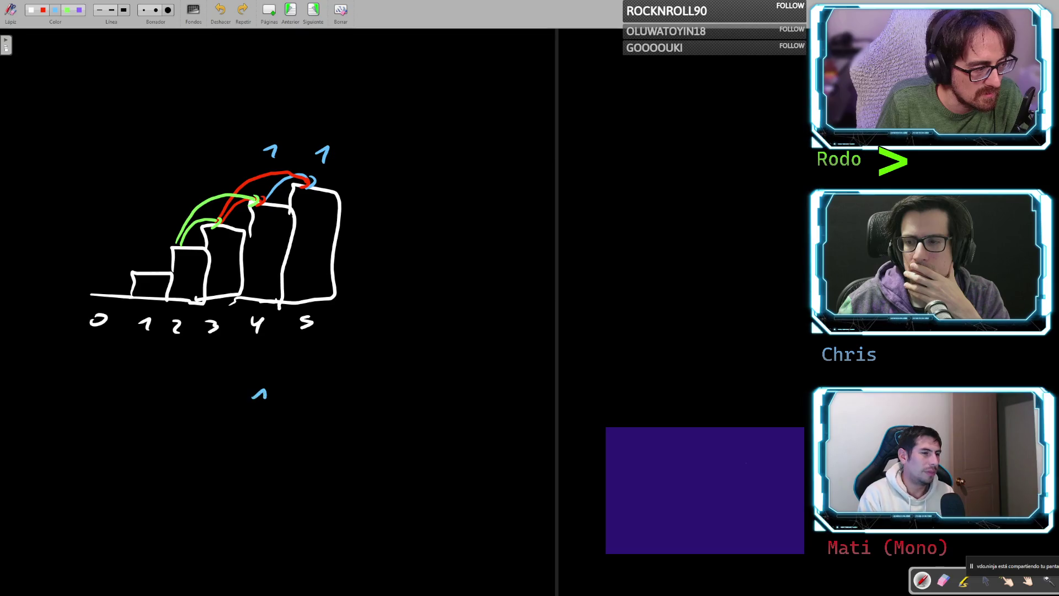
pyautogui.moveTo(302, 395); pyautogui.dragTo(312, 408)
# - Box the lower pair of 1s and add a third cell to its left, undoing stray circles
pyautogui.moveTo(234, 382)
pyautogui.mouseDown()
pyautogui.moveTo(232, 425)
pyautogui.moveTo(323, 428)
pyautogui.moveTo(234, 382)
pyautogui.moveTo(282, 430)
pyautogui.mouseUp()
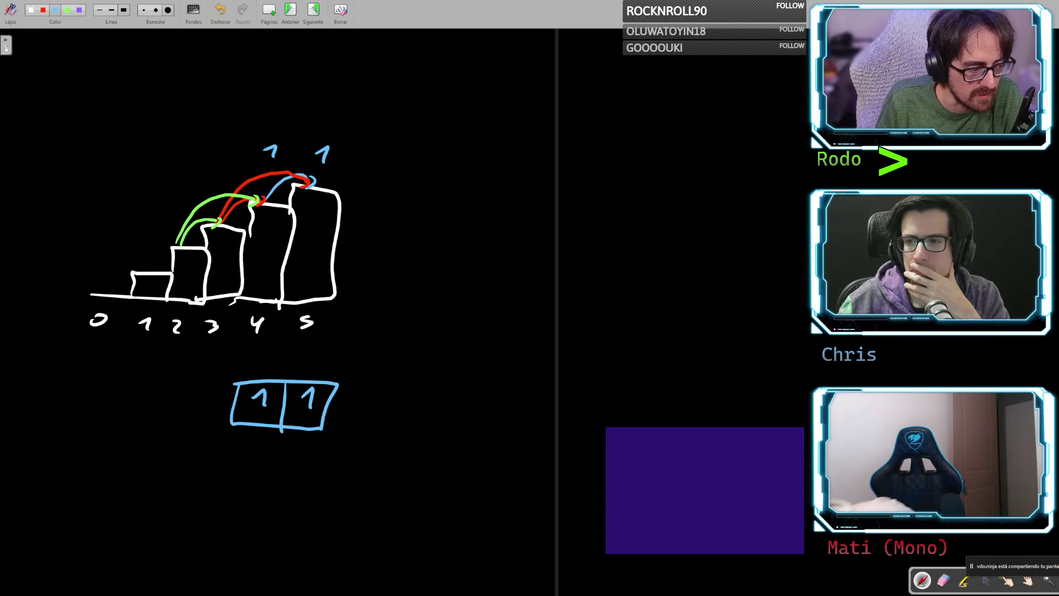
pyautogui.moveTo(295, 418)
pyautogui.mouseDown()
pyautogui.moveTo(331, 409)
pyautogui.moveTo(308, 419)
pyautogui.mouseUp()
pyautogui.hotkey('ctrl', 'z')
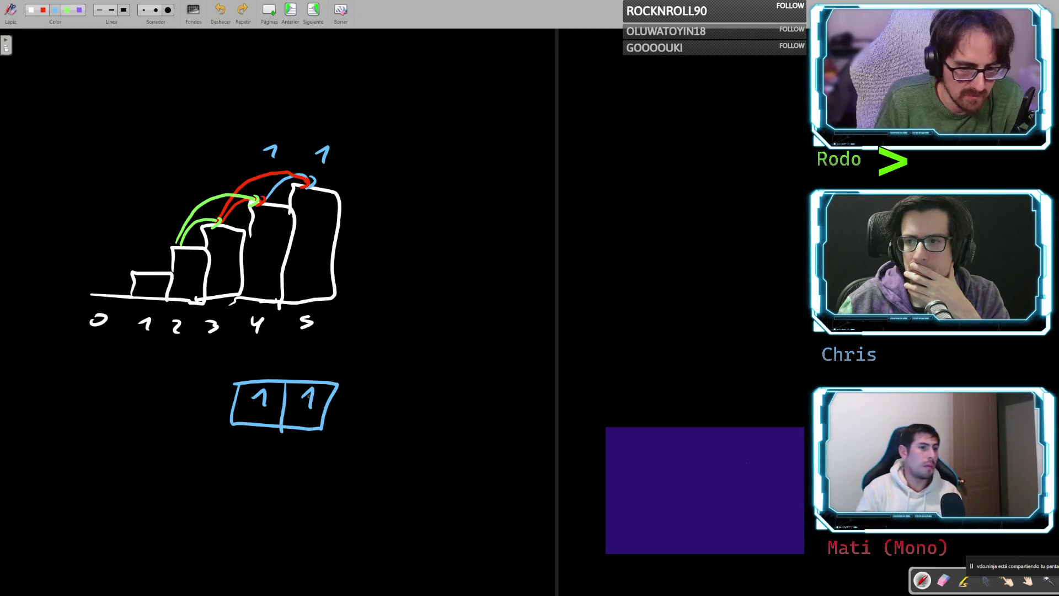
pyautogui.moveTo(263, 386)
pyautogui.mouseDown()
pyautogui.moveTo(243, 417)
pyautogui.moveTo(265, 388)
pyautogui.mouseUp()
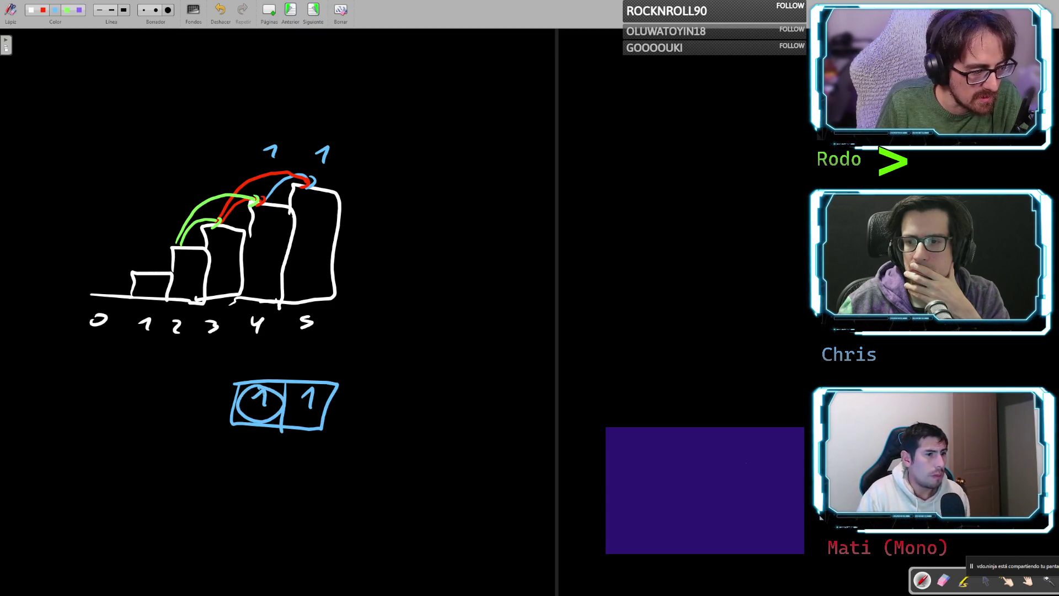
pyautogui.hotkey('ctrl', 'z')
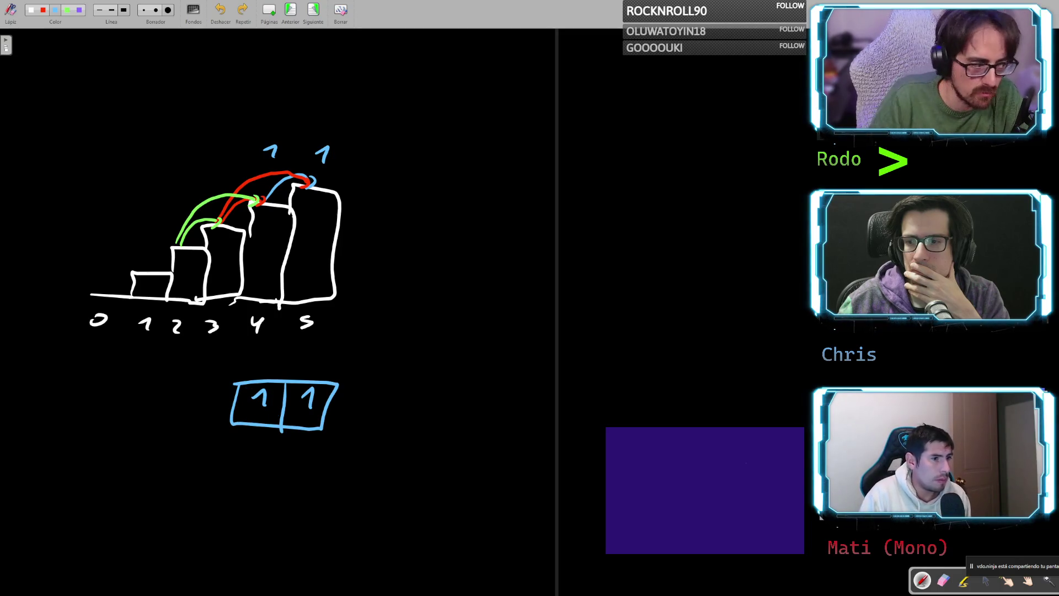
pyautogui.moveTo(197, 384)
pyautogui.mouseDown()
pyautogui.moveTo(235, 429)
pyautogui.moveTo(231, 396)
pyautogui.moveTo(227, 414)
pyautogui.mouseUp()
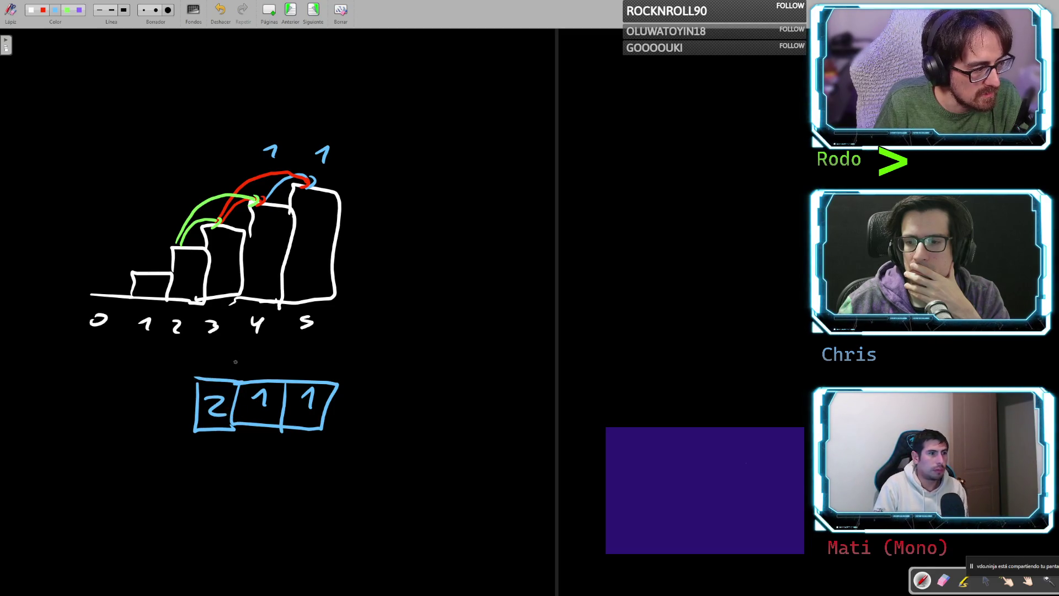
# - Undo the leftover arcs and loops, then write 2 in the first array cell
pyautogui.hotkey('ctrl', 'z')
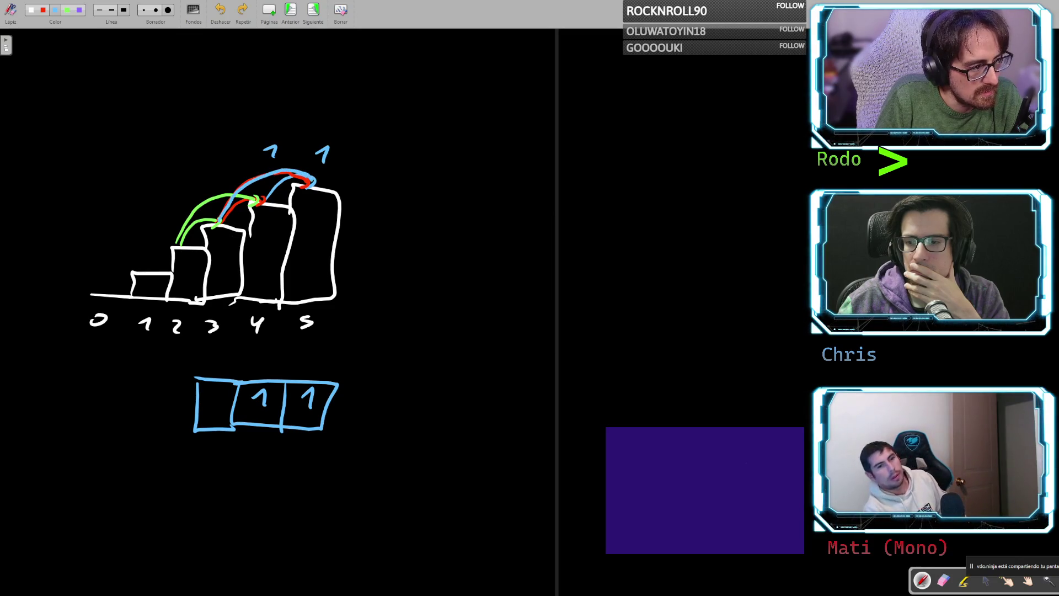
pyautogui.hotkey('ctrl', 'z')
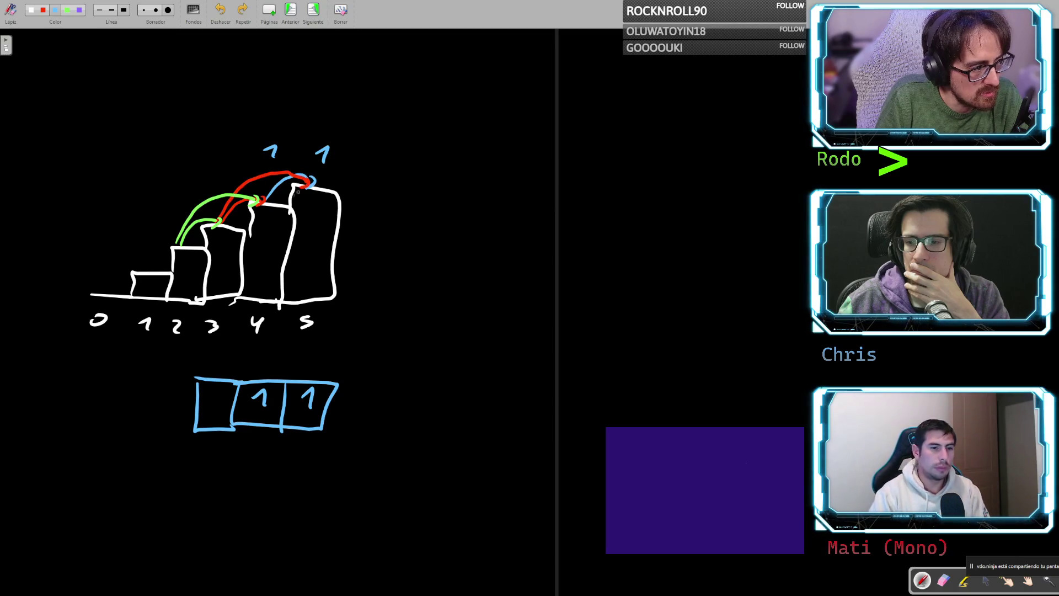
pyautogui.moveTo(307, 384)
pyautogui.mouseDown()
pyautogui.moveTo(331, 409)
pyautogui.moveTo(303, 380)
pyautogui.mouseUp()
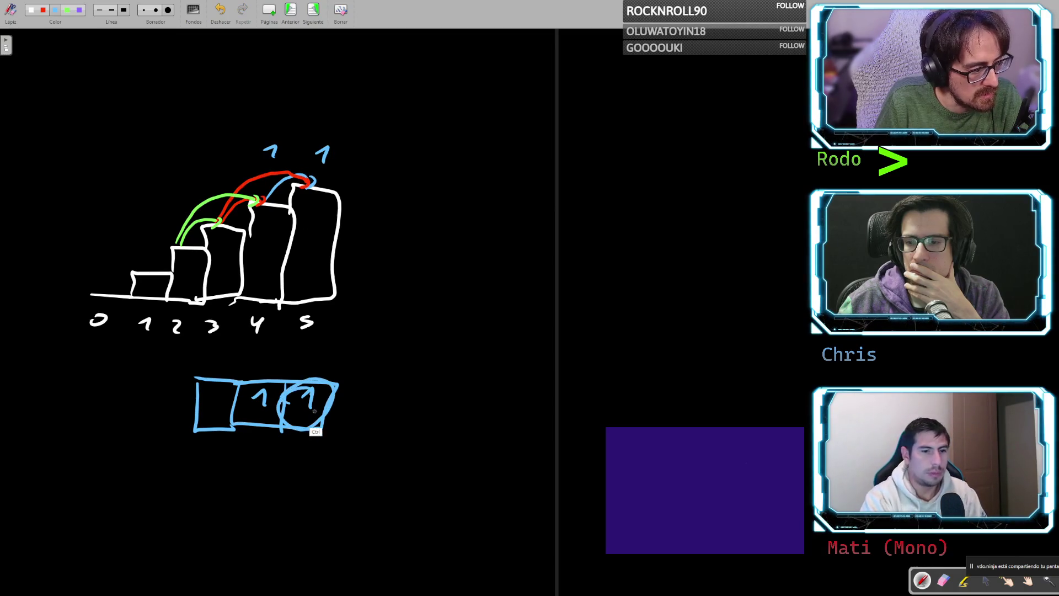
pyautogui.hotkey('ctrl', 'z')
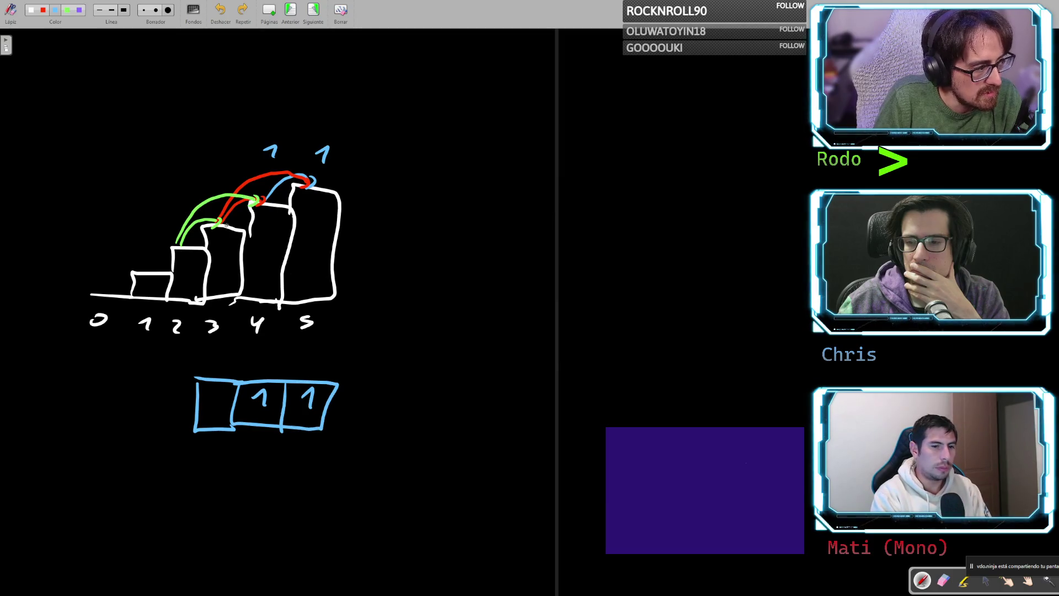
pyautogui.hotkey('ctrl', 'z')
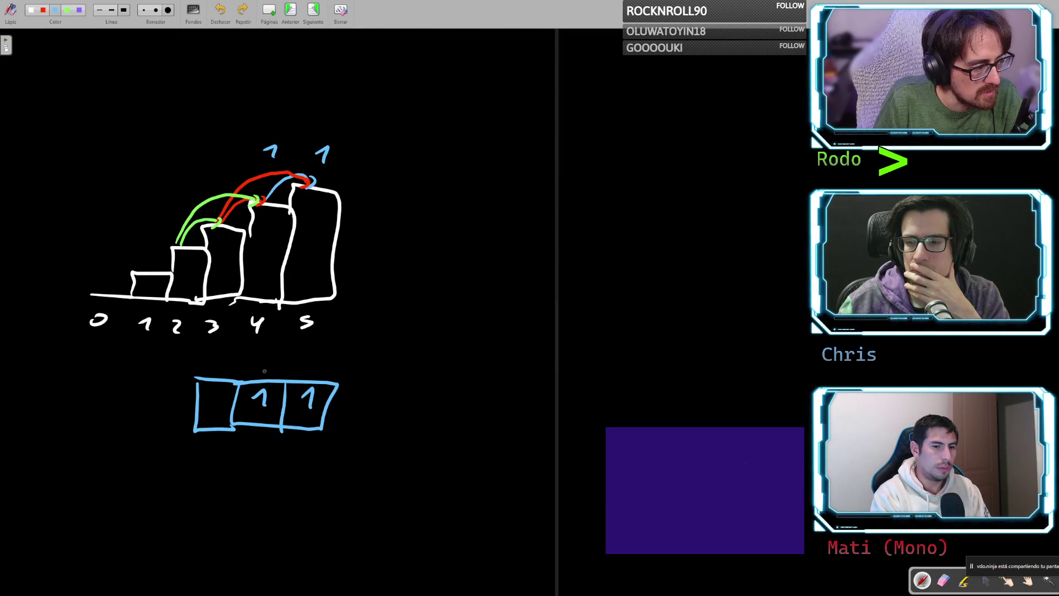
pyautogui.moveTo(256, 385); pyautogui.dragTo(273, 414)
pyautogui.hotkey('ctrl', 'z')
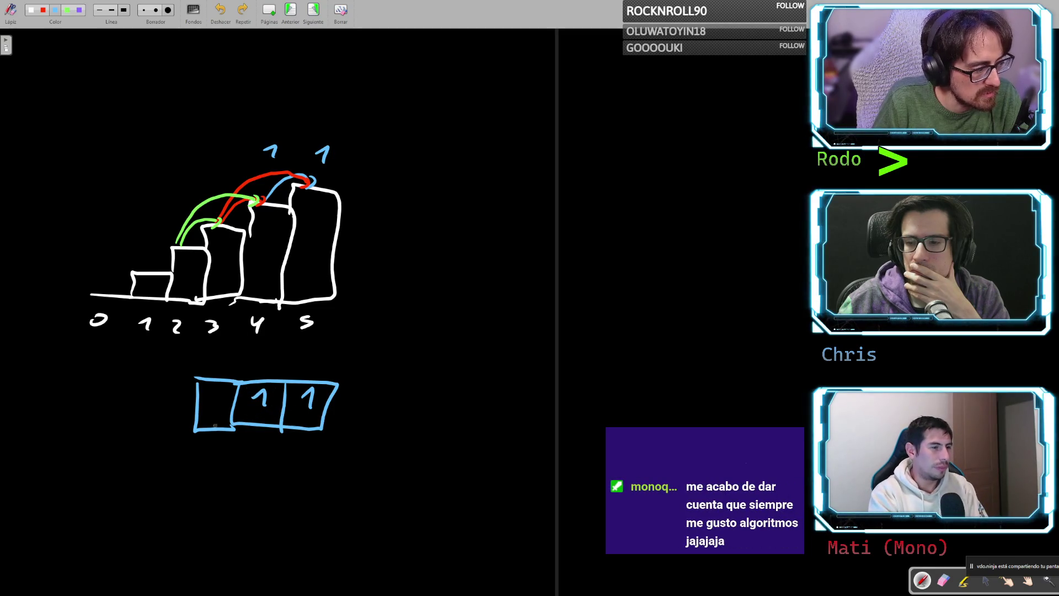
pyautogui.hotkey('ctrl', 'z')
pyautogui.moveTo(205, 401); pyautogui.dragTo(224, 419)
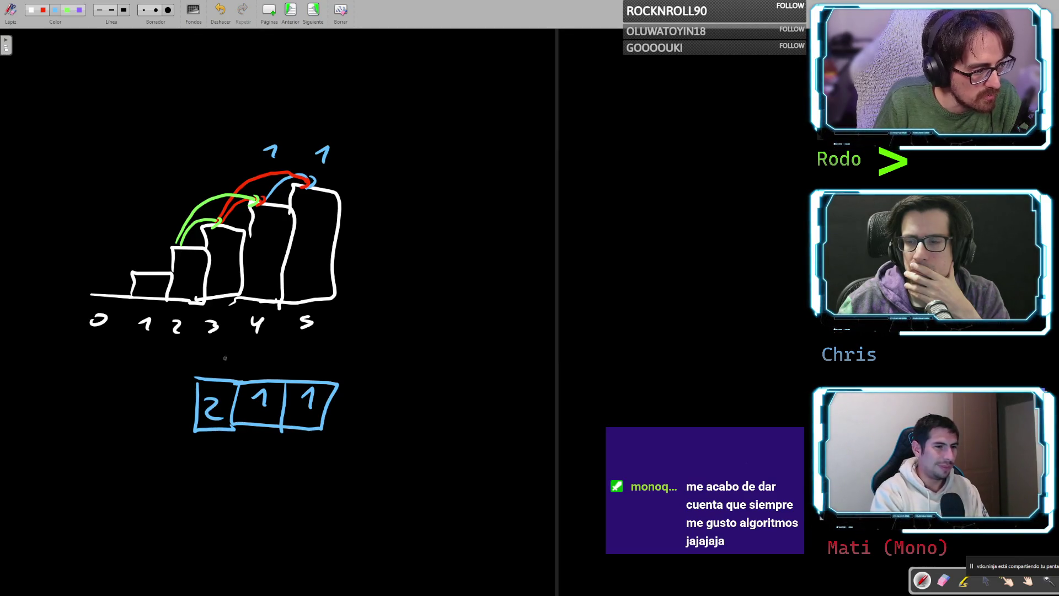
pyautogui.moveTo(251, 375)
pyautogui.mouseDown()
pyautogui.moveTo(232, 412)
pyautogui.moveTo(337, 381)
pyautogui.moveTo(238, 370)
pyautogui.mouseUp()
# - Remove the oval around the 1s and write the sum 1+1 below the array
pyautogui.hotkey('ctrl', 'z')
pyautogui.moveTo(182, 469); pyautogui.dragTo(211, 476)
pyautogui.moveTo(202, 467); pyautogui.dragTo(216, 467)
pyautogui.moveTo(233, 462); pyautogui.dragTo(229, 470)
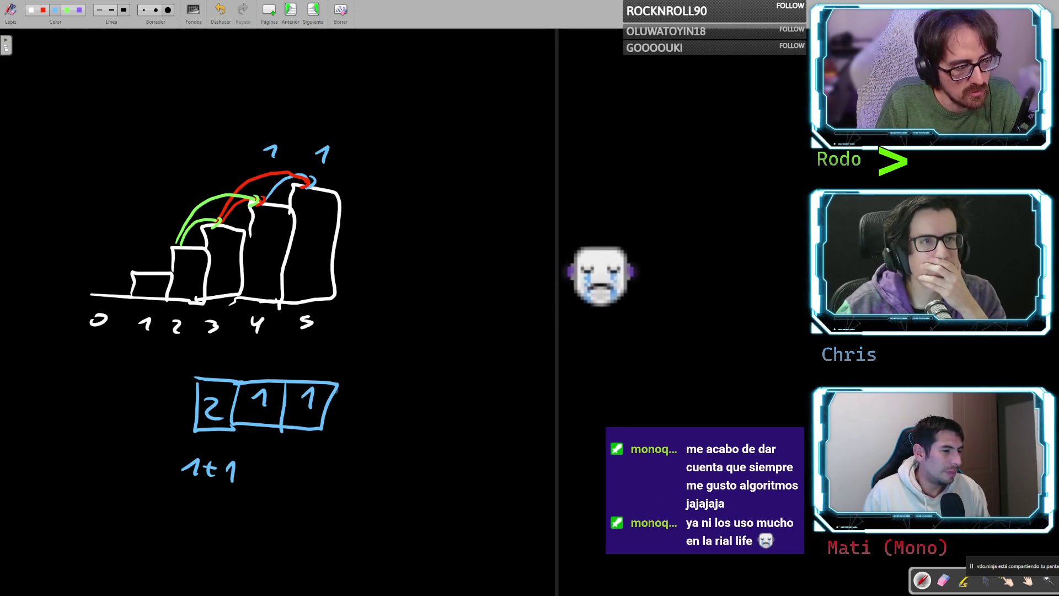
# - Add an empty cell left of the 2, undoing the trial circles
pyautogui.moveTo(196, 380)
pyautogui.mouseDown()
pyautogui.moveTo(144, 381)
pyautogui.moveTo(164, 429)
pyautogui.moveTo(194, 430)
pyautogui.mouseUp()
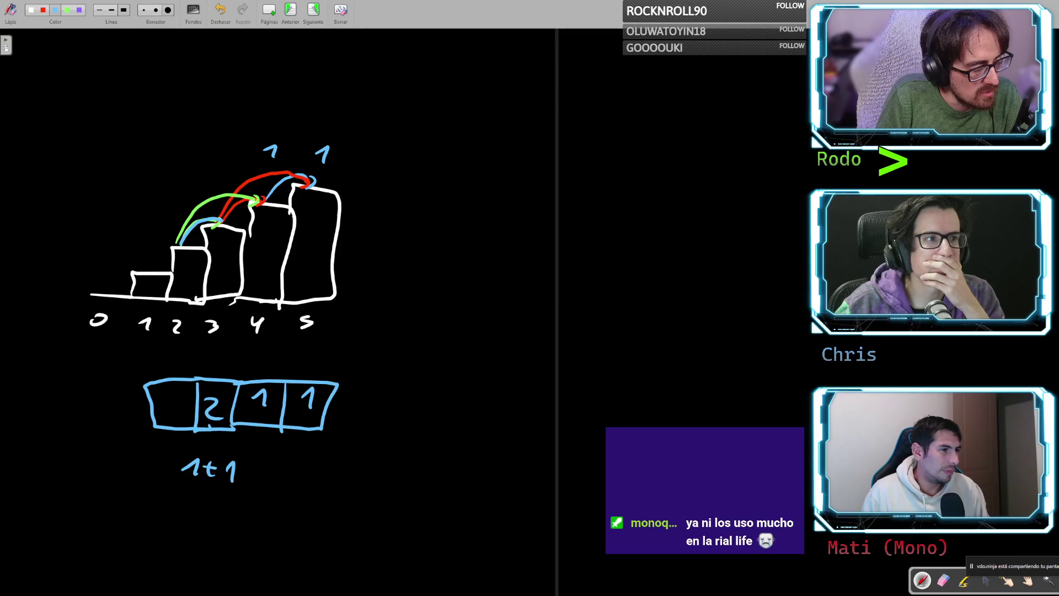
pyautogui.moveTo(218, 379)
pyautogui.mouseDown()
pyautogui.moveTo(234, 392)
pyautogui.moveTo(220, 378)
pyautogui.mouseUp()
pyautogui.hotkey('ctrl', 'z')
pyautogui.hotkey('ctrl', 'y')
pyautogui.hotkey('ctrl', 'z')
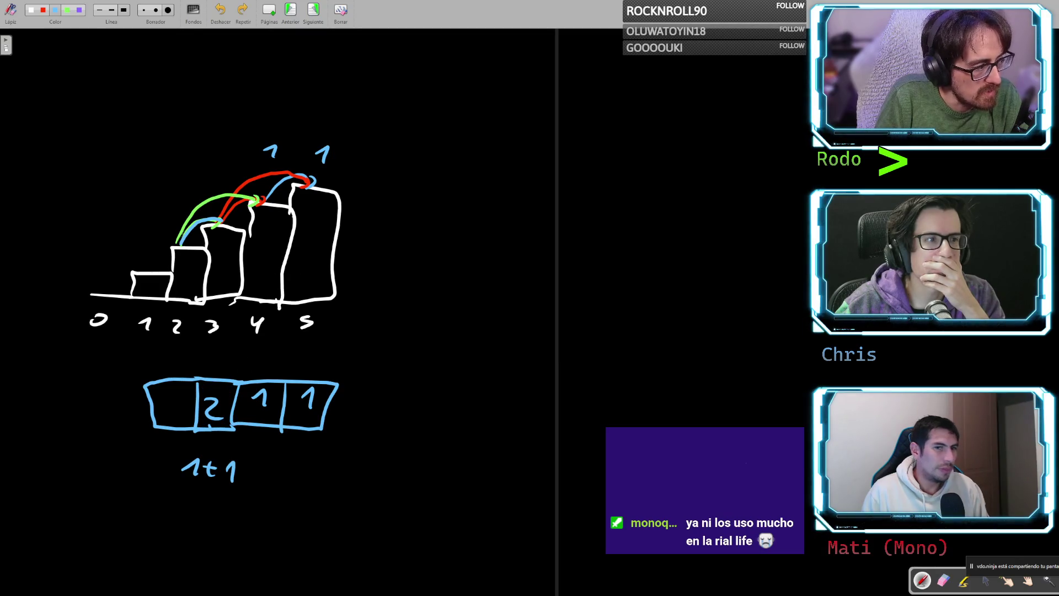
pyautogui.moveTo(276, 386); pyautogui.dragTo(268, 385)
pyautogui.hotkey('ctrl', 'z')
# - Write 3 in the new cell with 2+1 beneath it, then add another empty cell to its left
pyautogui.moveTo(166, 397); pyautogui.dragTo(166, 415)
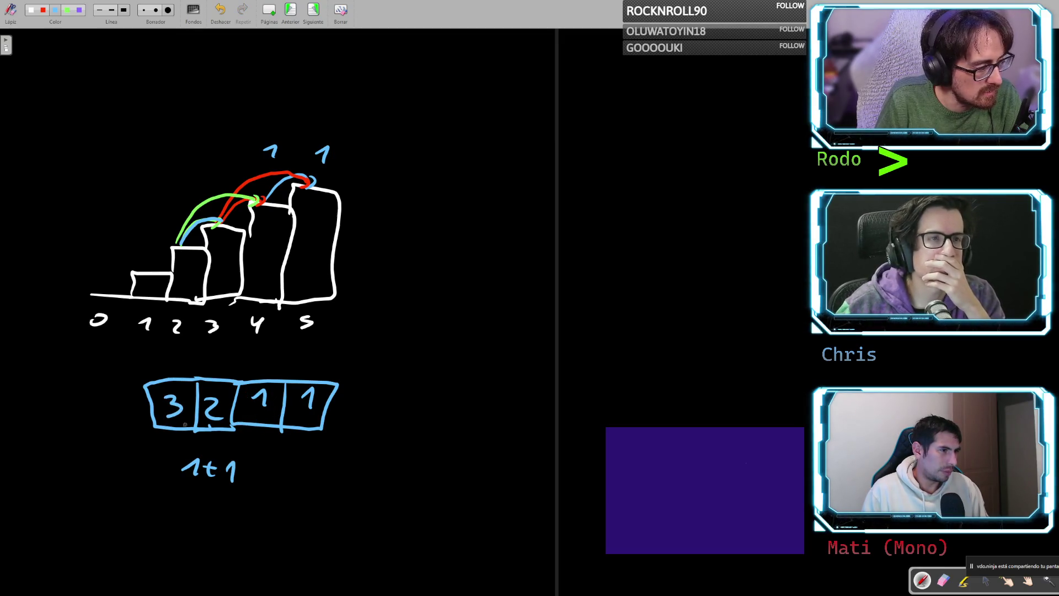
pyautogui.moveTo(152, 443); pyautogui.dragTo(173, 447)
pyautogui.moveTo(174, 444); pyautogui.dragTo(179, 454)
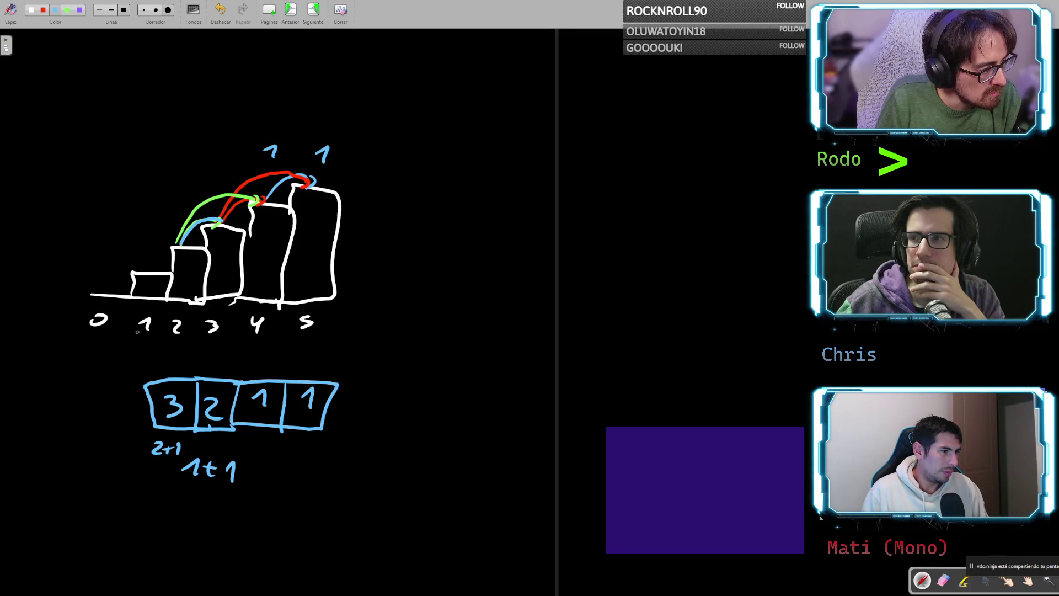
pyautogui.moveTo(147, 383)
pyautogui.mouseDown()
pyautogui.moveTo(108, 432)
pyautogui.moveTo(160, 433)
pyautogui.mouseUp()
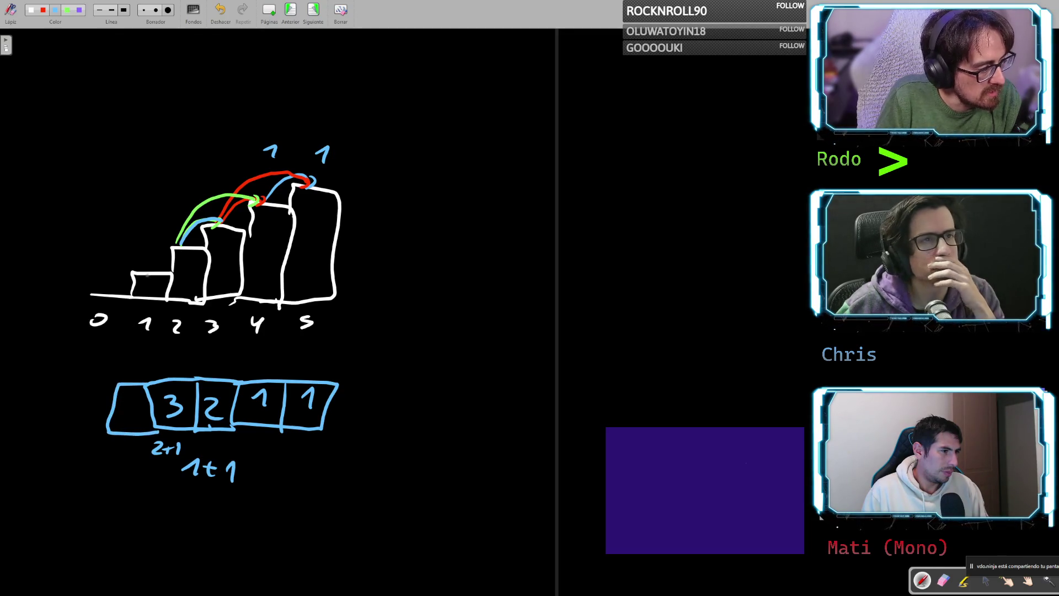
# - Draw blue arcs from step 1 to steps 2 and 3
pyautogui.moveTo(150, 271)
pyautogui.mouseDown()
pyautogui.moveTo(168, 241)
pyautogui.moveTo(185, 247)
pyautogui.mouseUp()
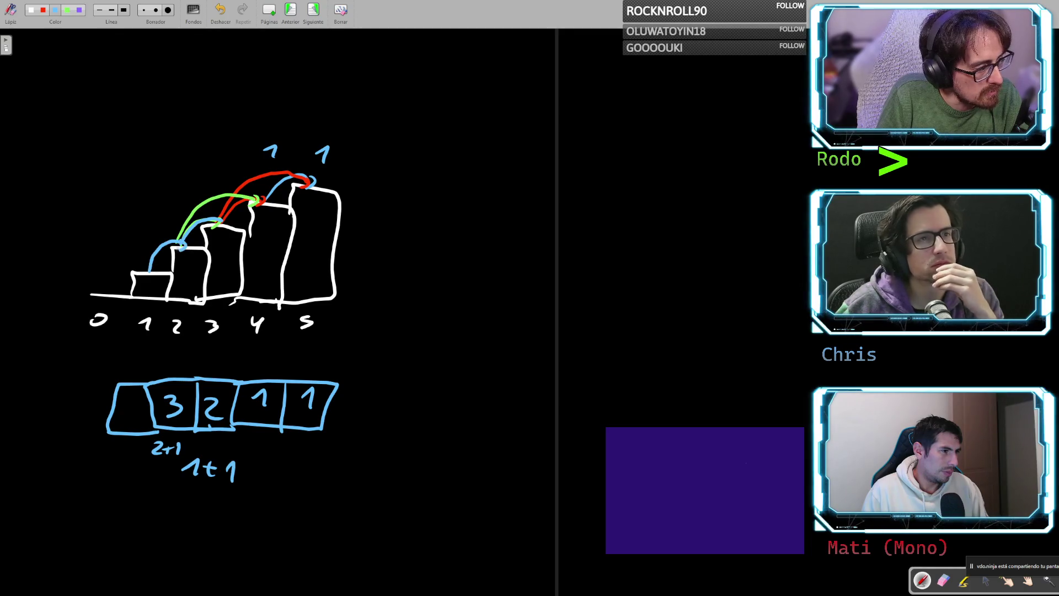
pyautogui.moveTo(142, 274)
pyautogui.mouseDown()
pyautogui.moveTo(162, 229)
pyautogui.moveTo(219, 221)
pyautogui.moveTo(209, 234)
pyautogui.mouseUp()
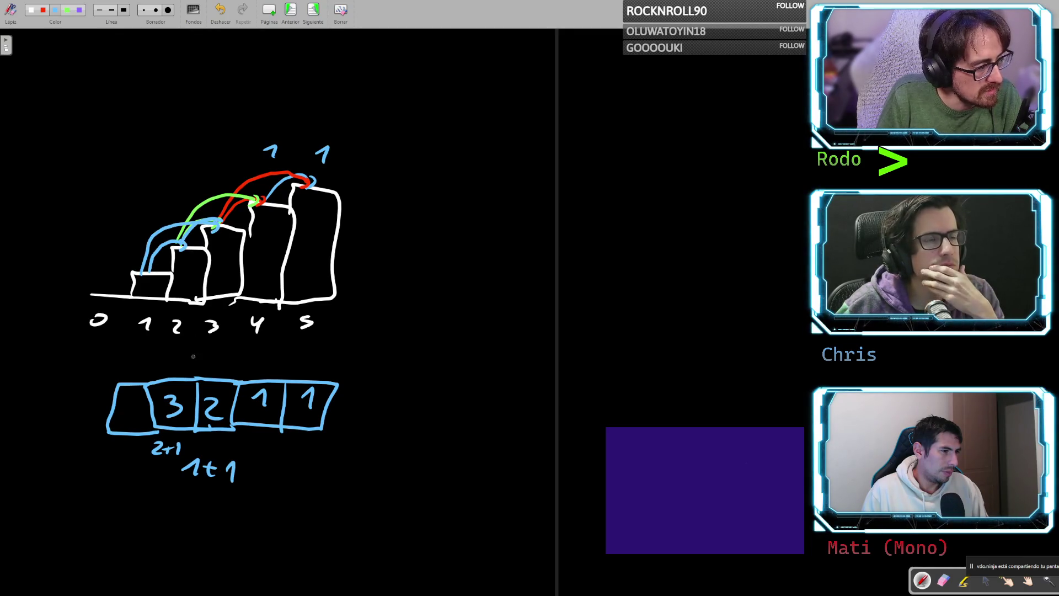
pyautogui.moveTo(194, 375)
pyautogui.mouseDown()
pyautogui.moveTo(238, 408)
pyautogui.moveTo(178, 376)
pyautogui.mouseUp()
pyautogui.hotkey('ctrl', 'z')
# - Write 5 and 8 in two new leftmost cells, then begin writing Cn below the sums
pyautogui.moveTo(127, 401)
pyautogui.mouseDown()
pyautogui.moveTo(130, 412)
pyautogui.moveTo(136, 398)
pyautogui.moveTo(123, 427)
pyautogui.mouseUp()
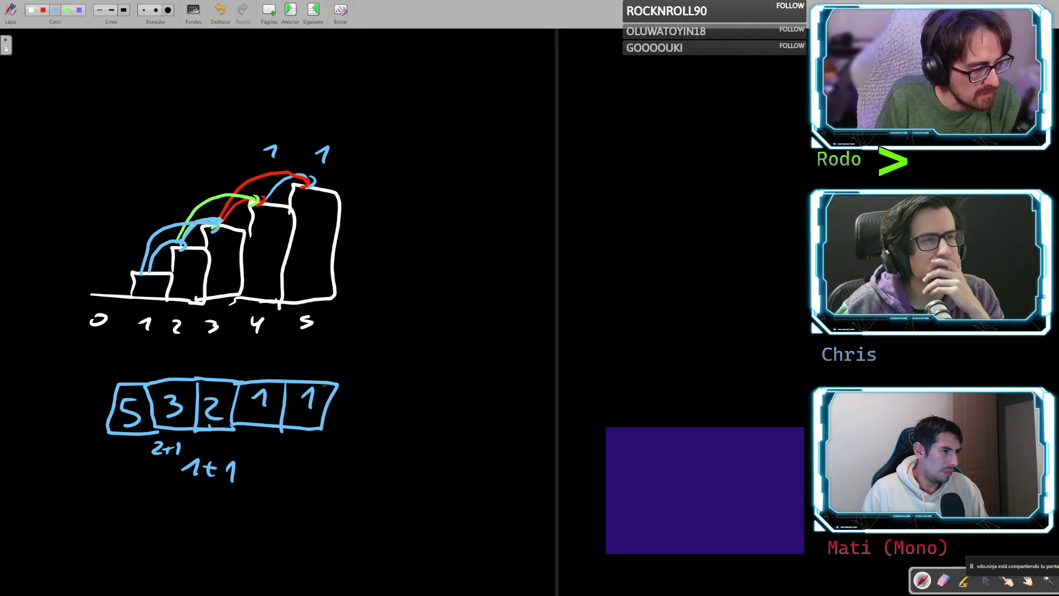
pyautogui.moveTo(113, 385)
pyautogui.mouseDown()
pyautogui.moveTo(80, 381)
pyautogui.moveTo(68, 434)
pyautogui.moveTo(106, 436)
pyautogui.moveTo(90, 409)
pyautogui.mouseUp()
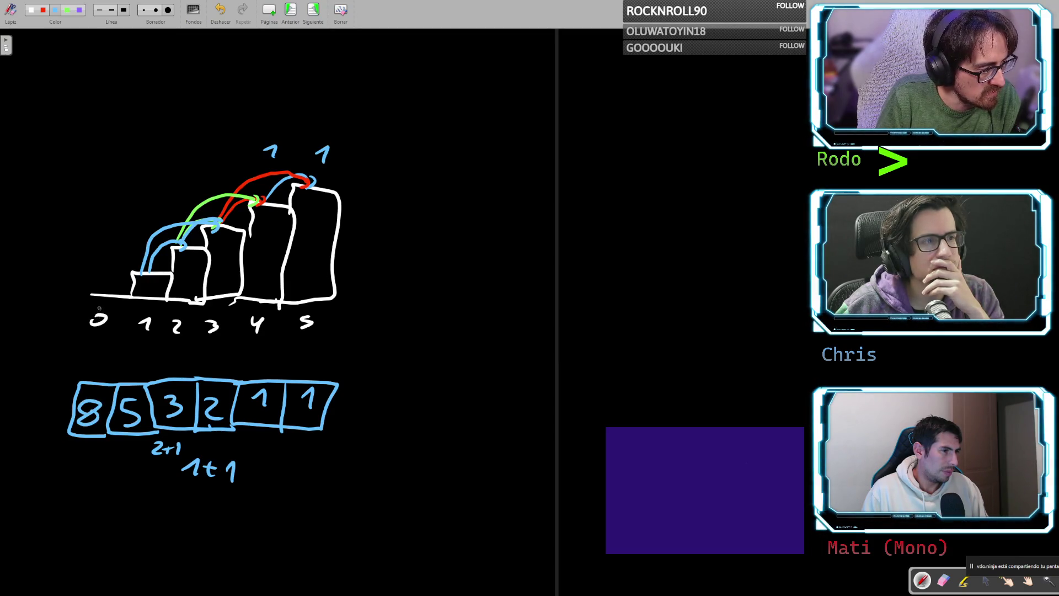
pyautogui.moveTo(120, 385)
pyautogui.mouseDown()
pyautogui.moveTo(161, 438)
pyautogui.moveTo(114, 396)
pyautogui.mouseUp()
pyautogui.hotkey('ctrl', 'z')
pyautogui.moveTo(317, 378)
pyautogui.mouseDown()
pyautogui.moveTo(171, 368)
pyautogui.moveTo(68, 381)
pyautogui.mouseUp()
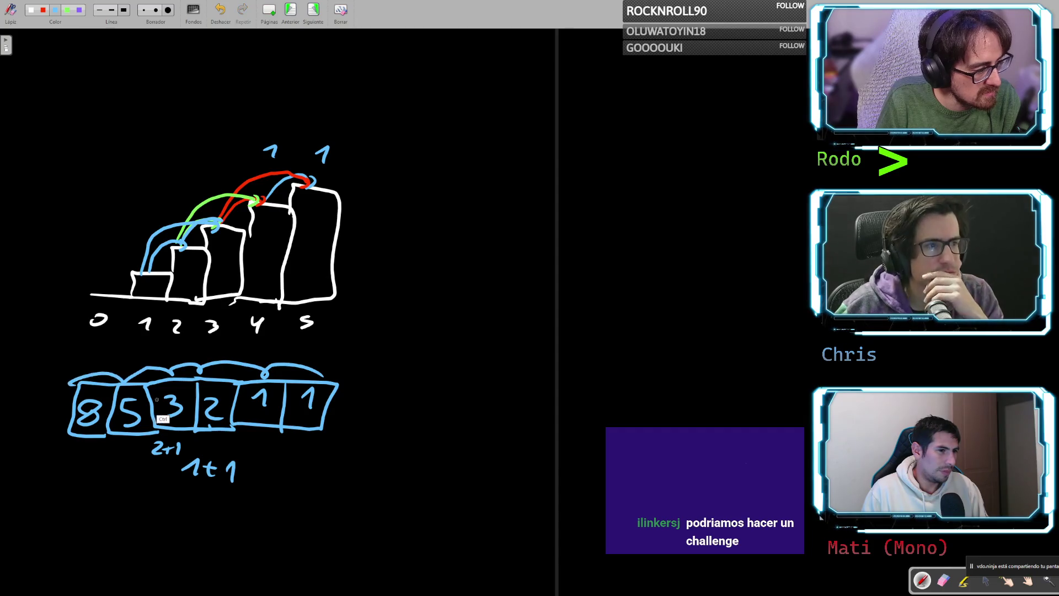
pyautogui.hotkey('ctrl', 'z')
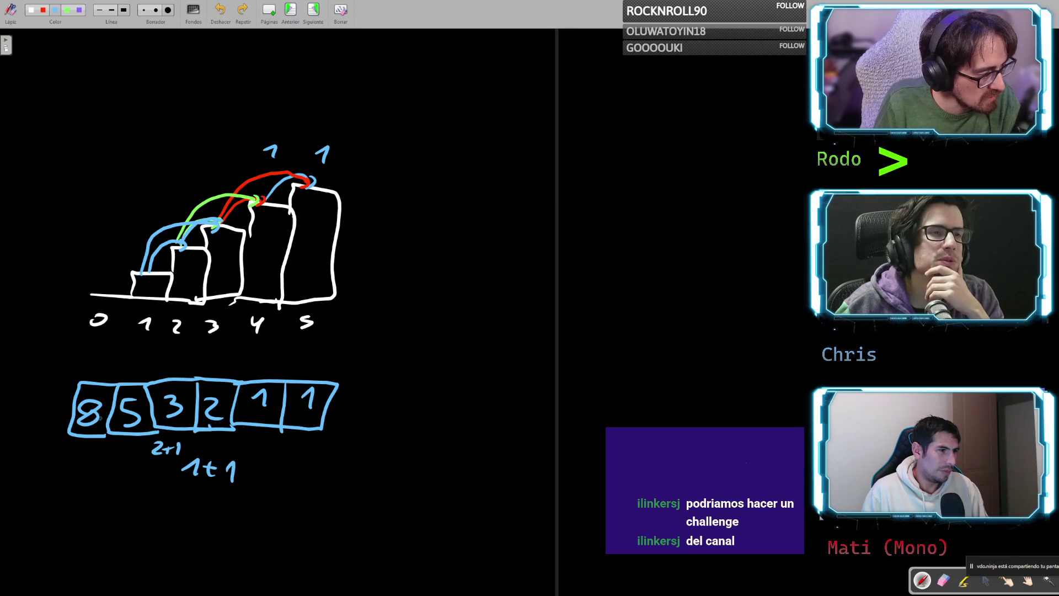
pyautogui.moveTo(96, 389)
pyautogui.mouseDown()
pyautogui.moveTo(69, 431)
pyautogui.moveTo(94, 386)
pyautogui.mouseUp()
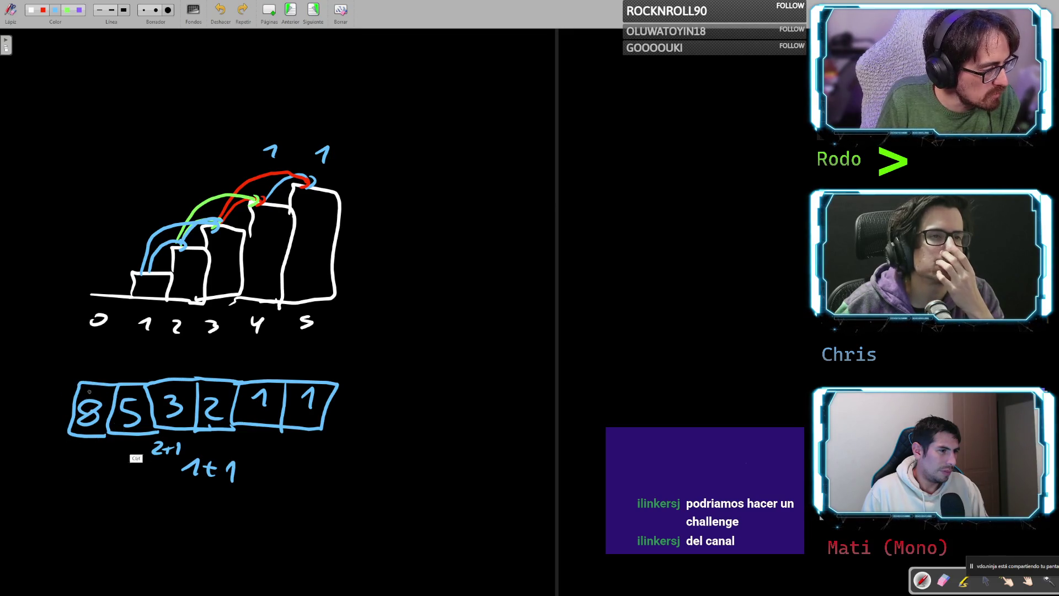
pyautogui.moveTo(86, 521)
pyautogui.mouseDown()
pyautogui.moveTo(84, 550)
pyautogui.moveTo(118, 549)
pyautogui.moveTo(153, 531)
pyautogui.mouseUp()
# - Finish the formula Cn = Fn below the array, then hide the whiteboard to show the browser notes
pyautogui.moveTo(132, 542); pyautogui.dragTo(154, 540)
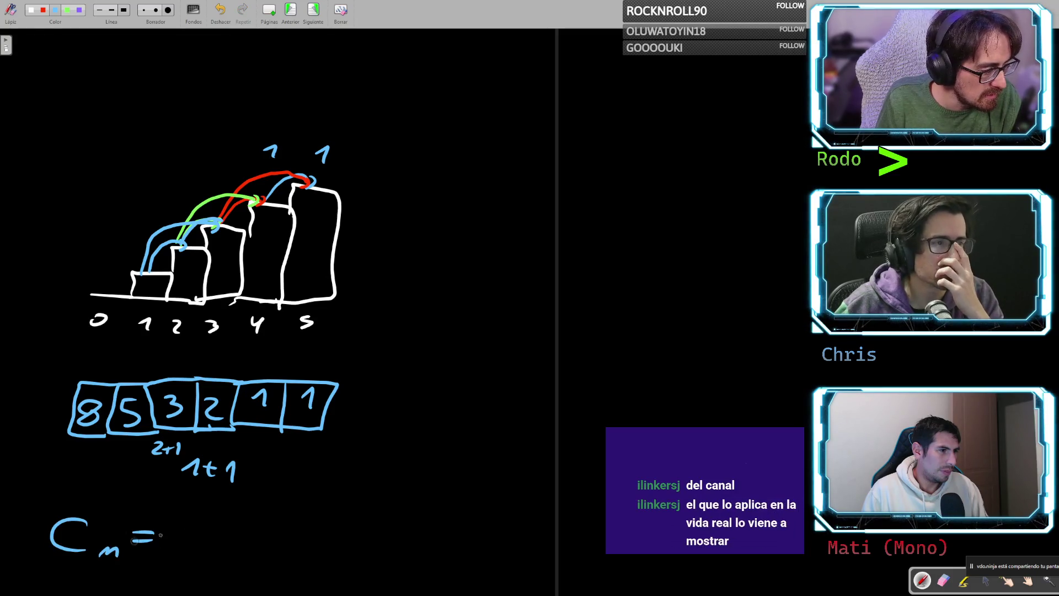
pyautogui.click(197, 514)
pyautogui.moveTo(193, 522)
pyautogui.mouseDown()
pyautogui.moveTo(197, 546)
pyautogui.moveTo(230, 556)
pyautogui.mouseUp()
pyautogui.hotkey('ctrl', 'z')
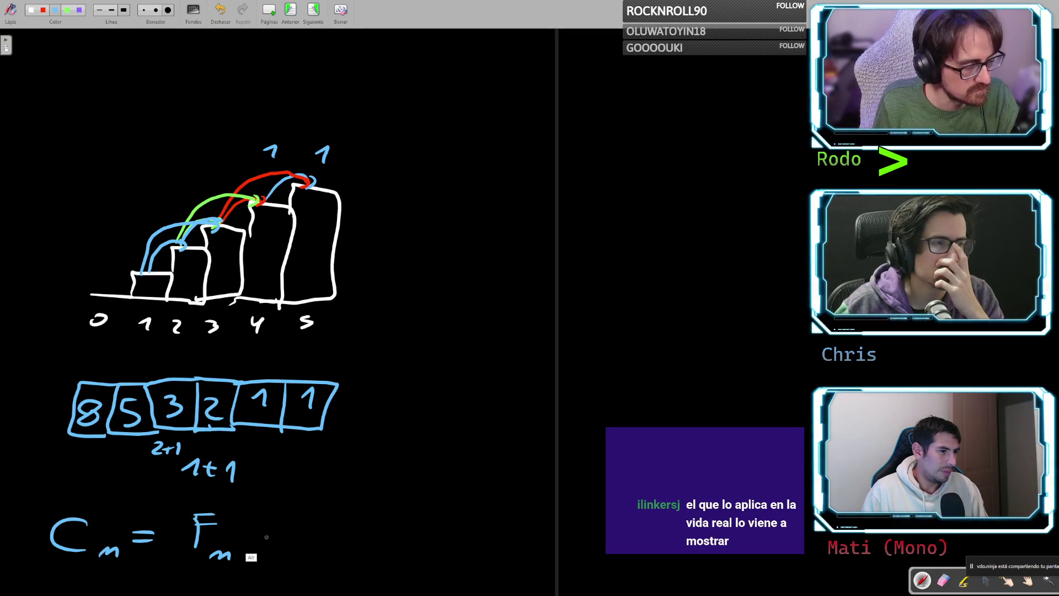
pyautogui.press('Escape')
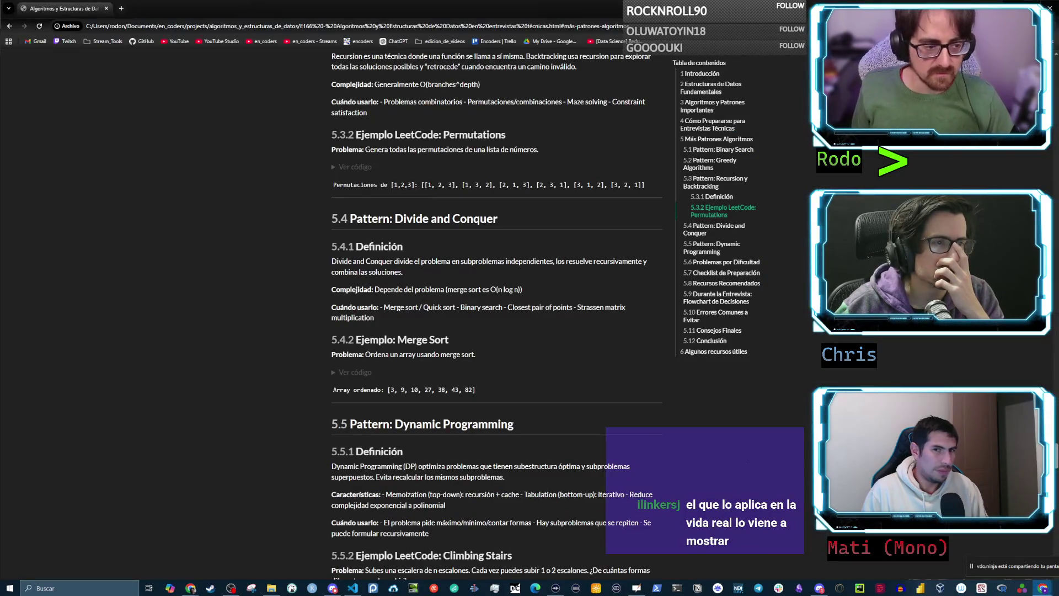
pyautogui.hotkey('alt', 'Tab')
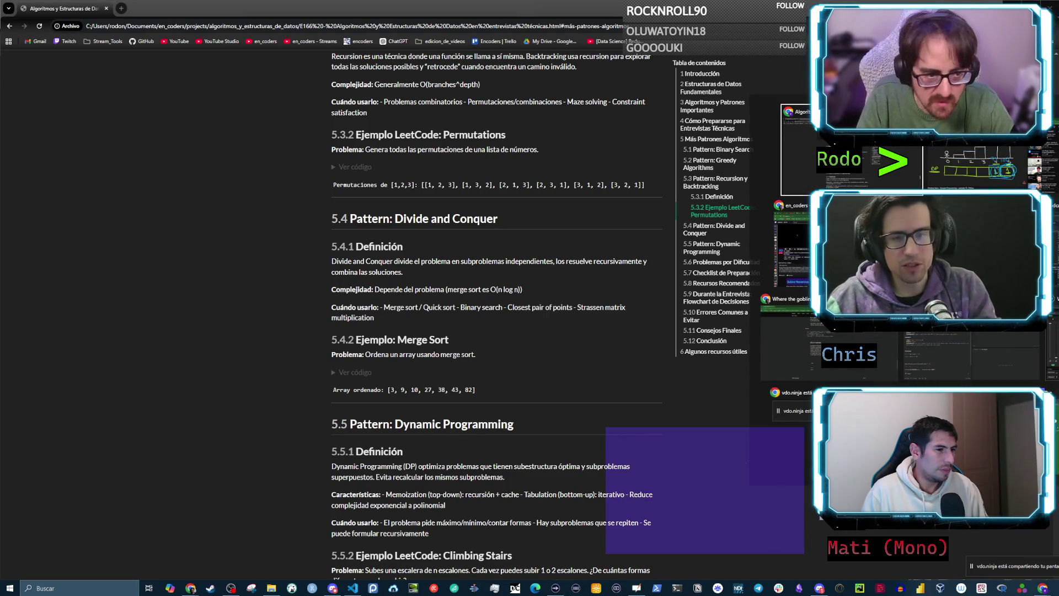
pyautogui.hotkey('alt', 'Tab')
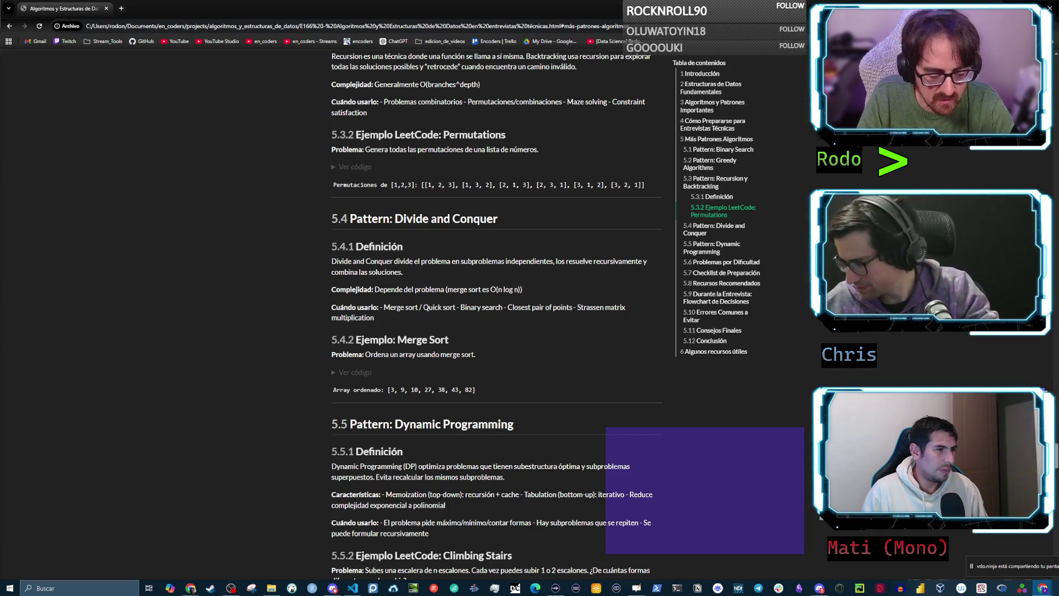